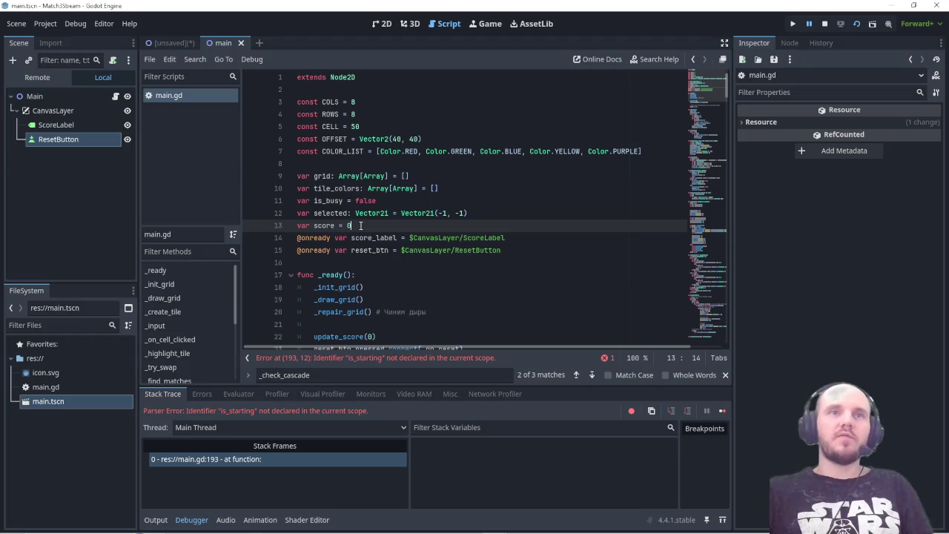
- Add 'var is_starting = true' on a new line below 'var score = 0' and save main.gd
key("Return")
type("var is_starting = true")
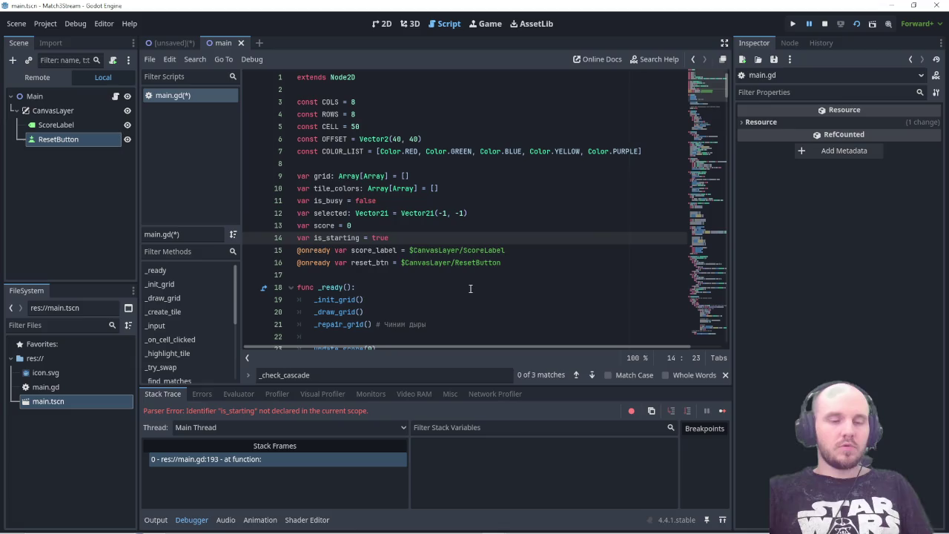
key("ctrl+s")
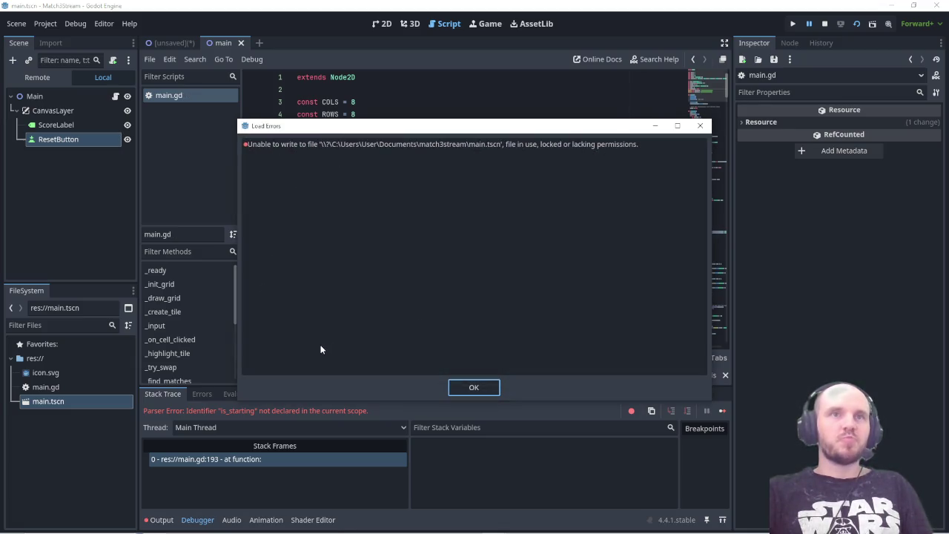
- Close the Load Errors report saying main.tscn could not be written
left_click(473, 387)
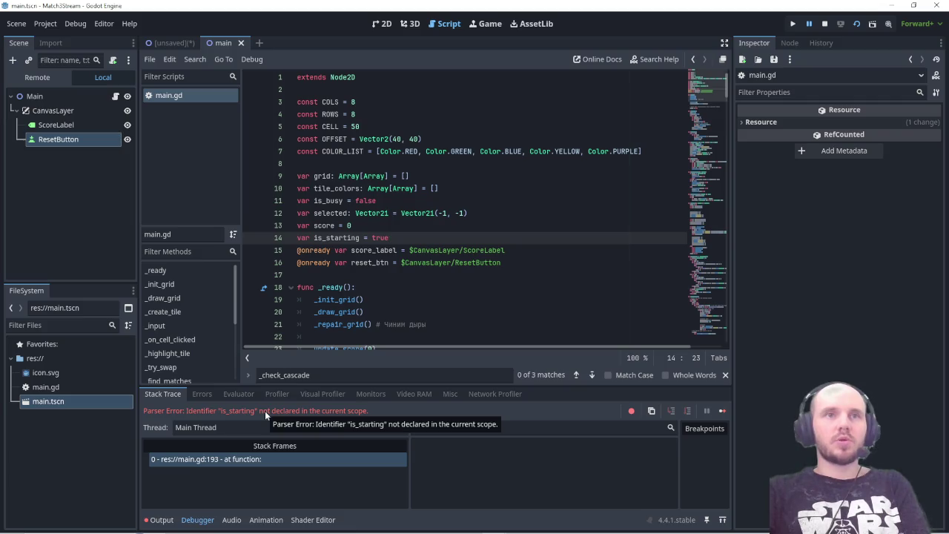
- Search main.gd for is_starting and go to the 'if not is_starting:' check on line 194
left_click_drag(314, 237, 361, 237)
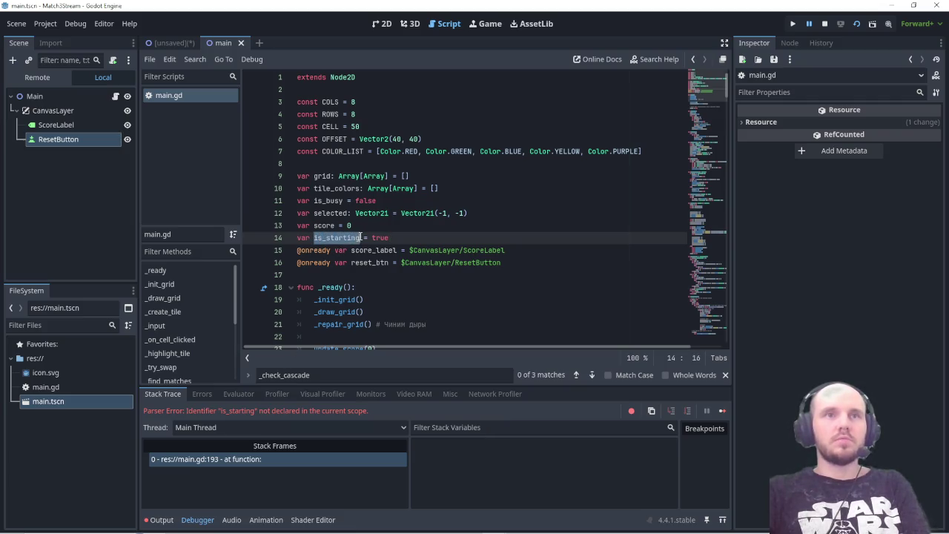
key("ctrl+f")
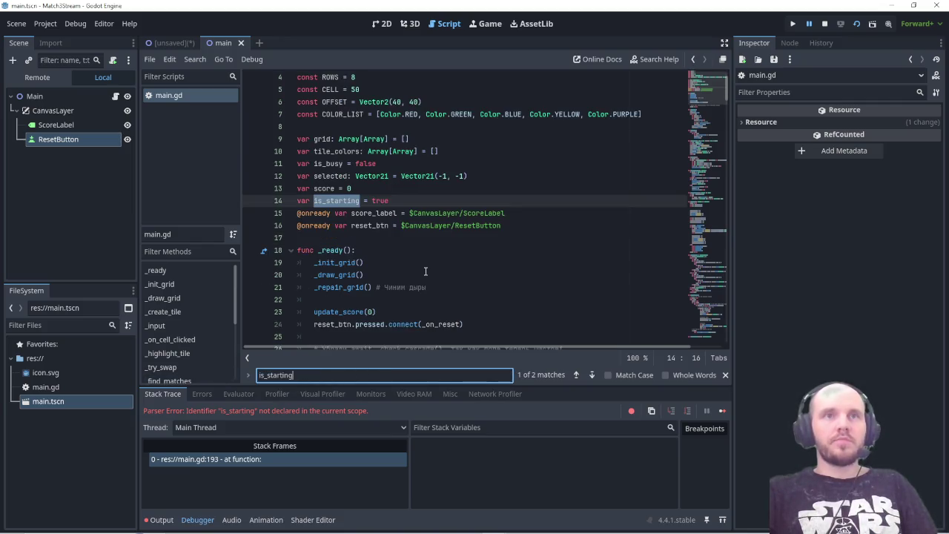
left_click(592, 374)
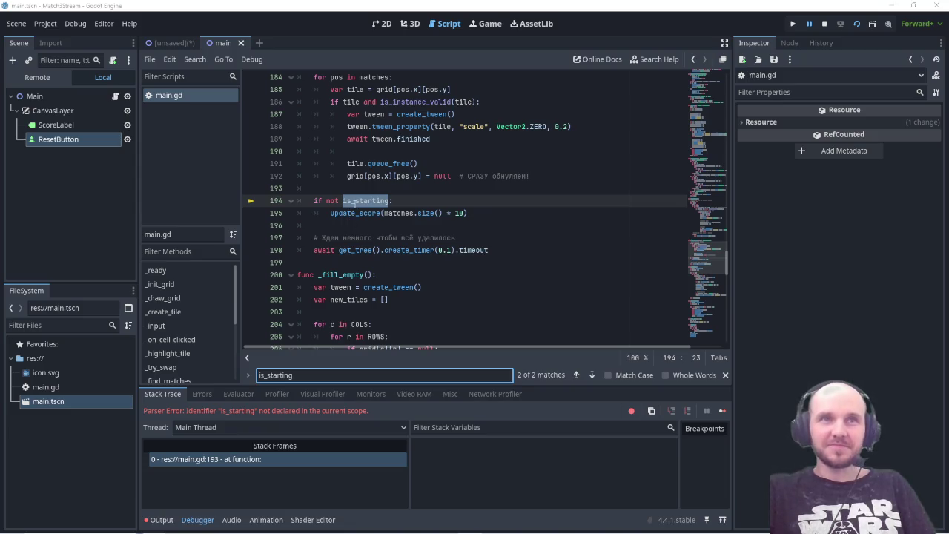
left_click(353, 200)
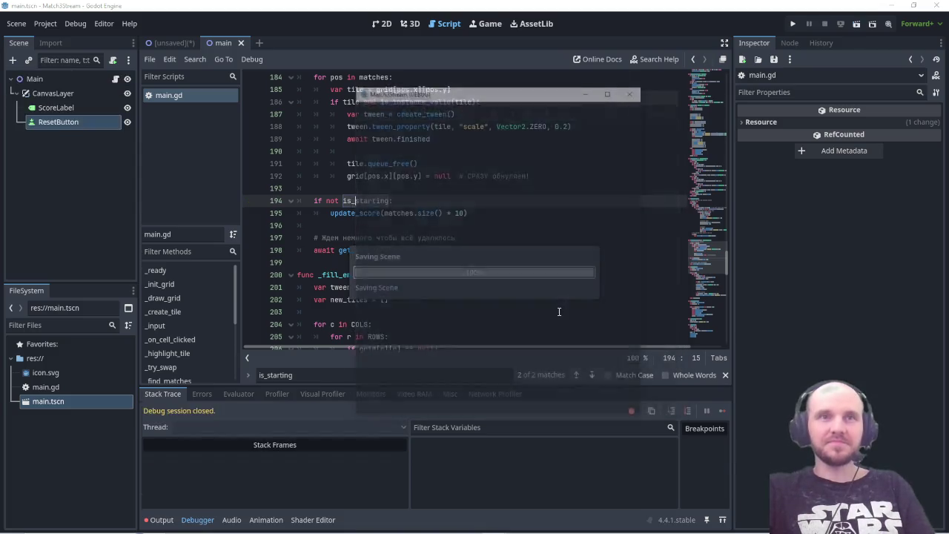
- Run the game, swap two tiles, and screenshot the line 179 'timeouts' debugger error
key("F5")
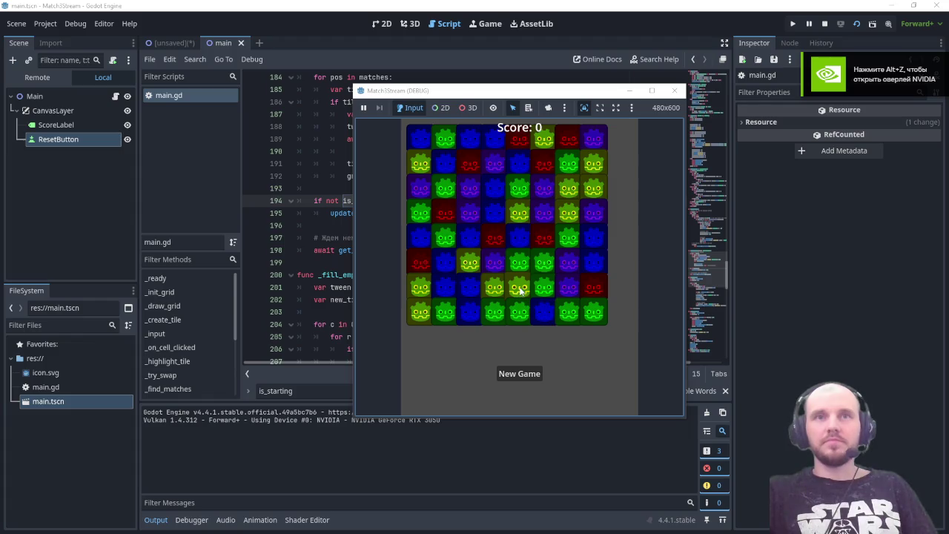
left_click(546, 287)
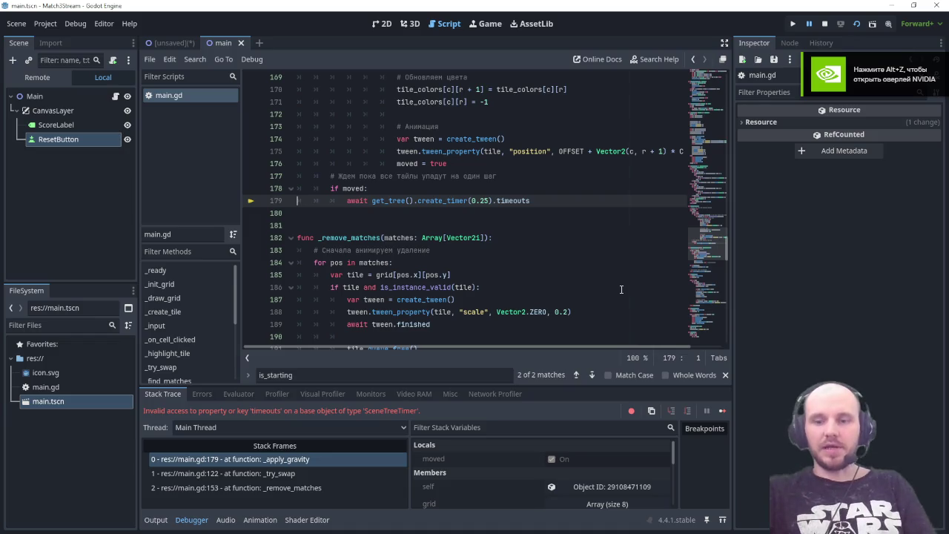
key("super+shift+s")
mouse_move(129, 159)
left_mouse_down()
mouse_move(648, 498)
mouse_move(650, 524)
left_mouse_up()
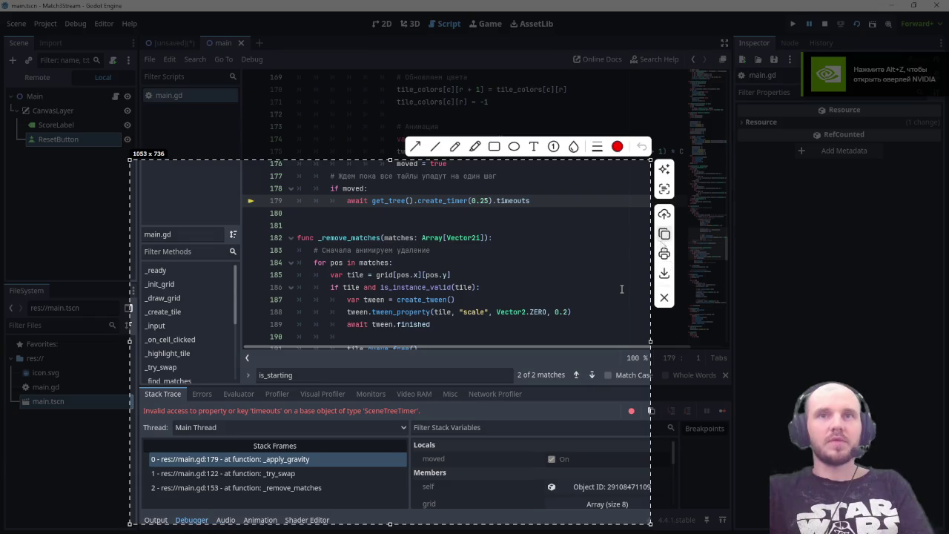
left_click(664, 234)
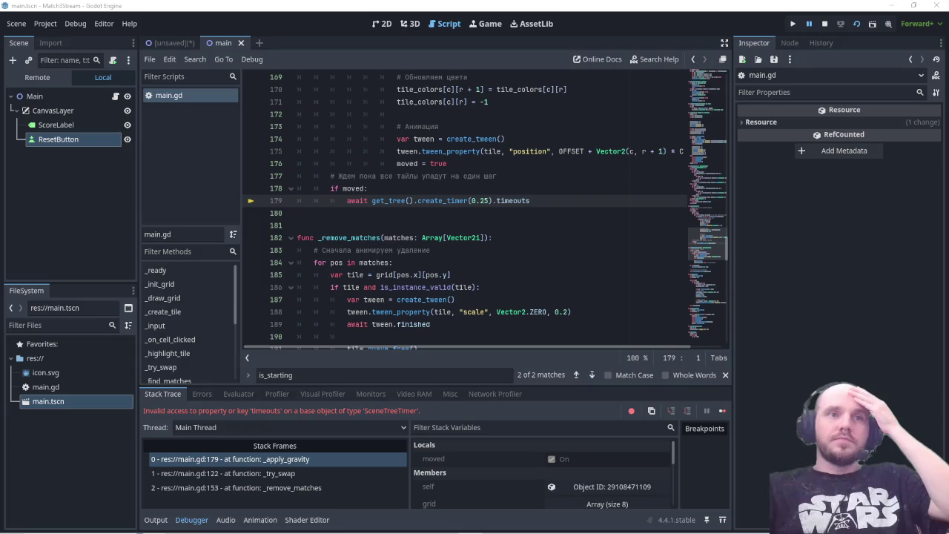
left_click(328, 378)
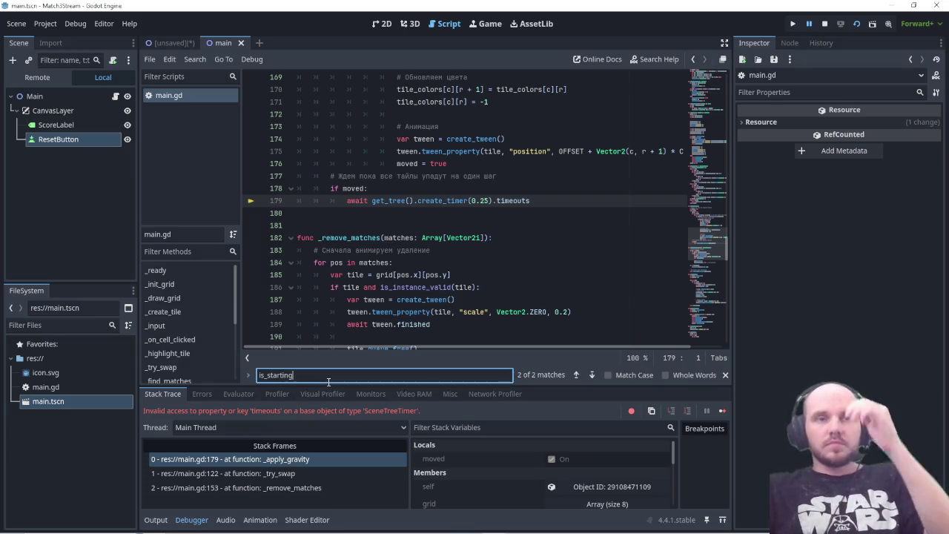
key("Return")
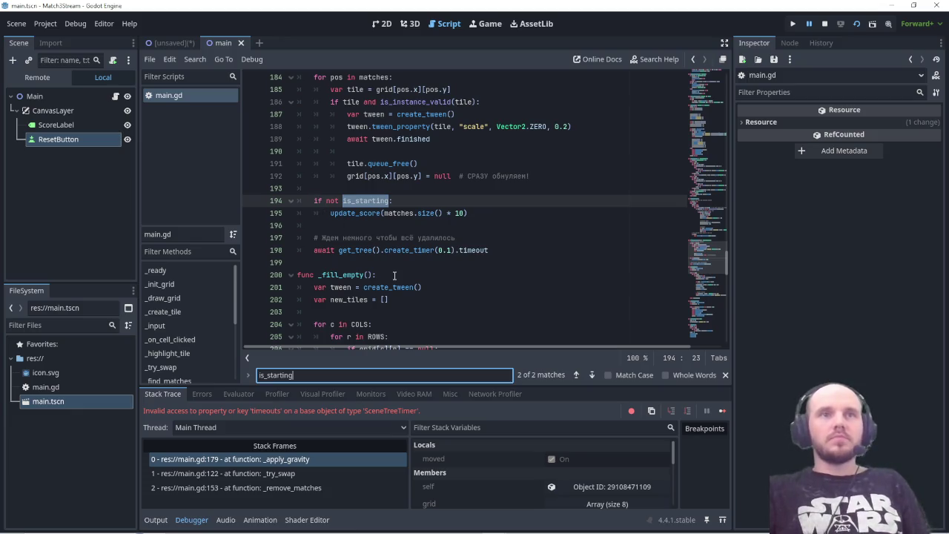
scroll(443, 319, "up", 2)
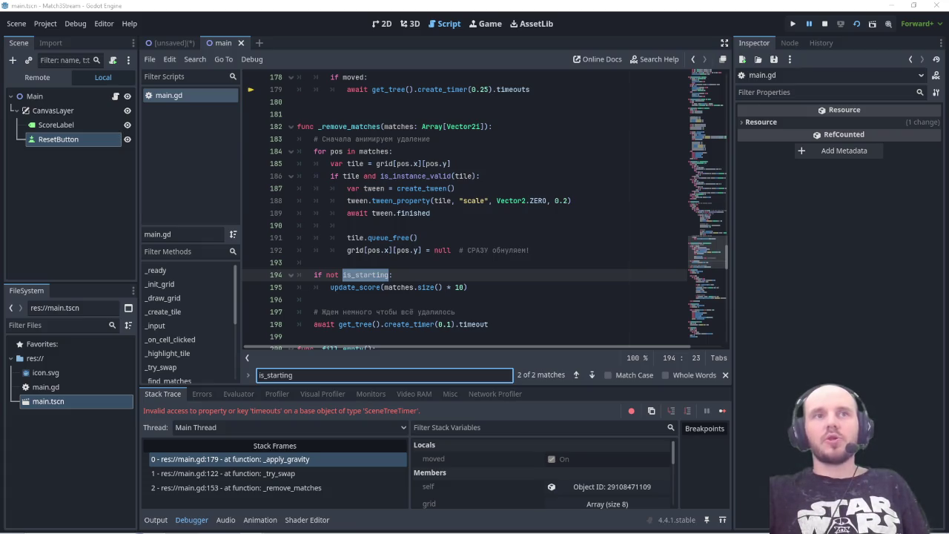
scroll(350, 164, "up", 2)
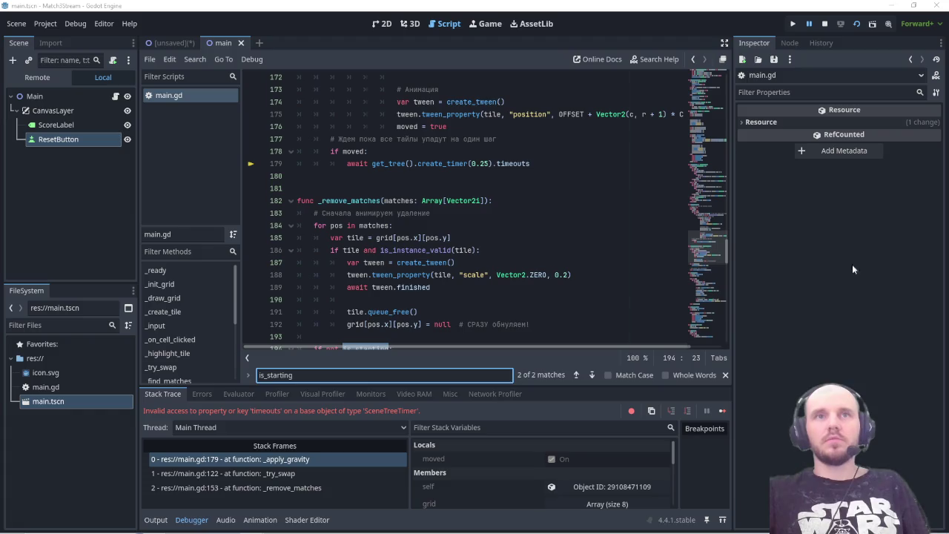
- Change 'timeouts' to 'timeout' on line 179, save main.gd, and rerun the game
left_click(536, 163)
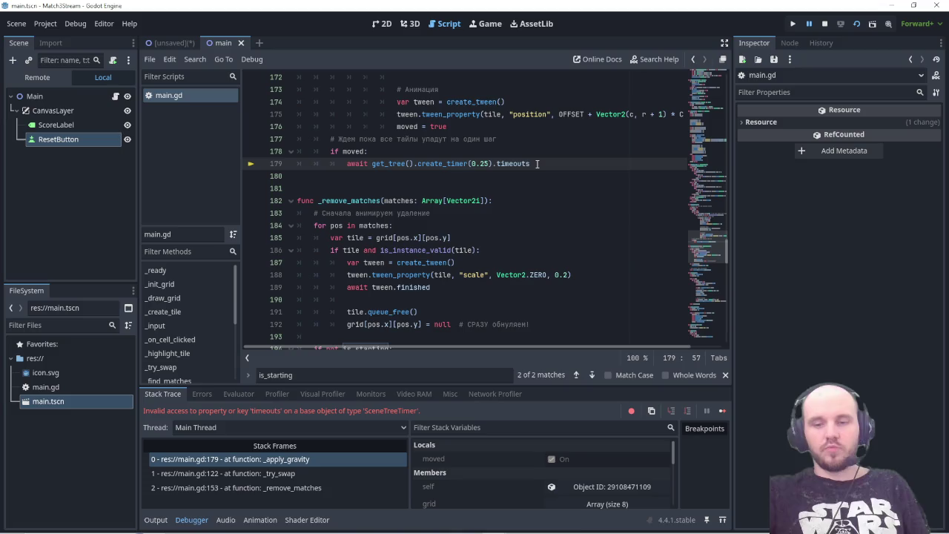
key("BackSpace")
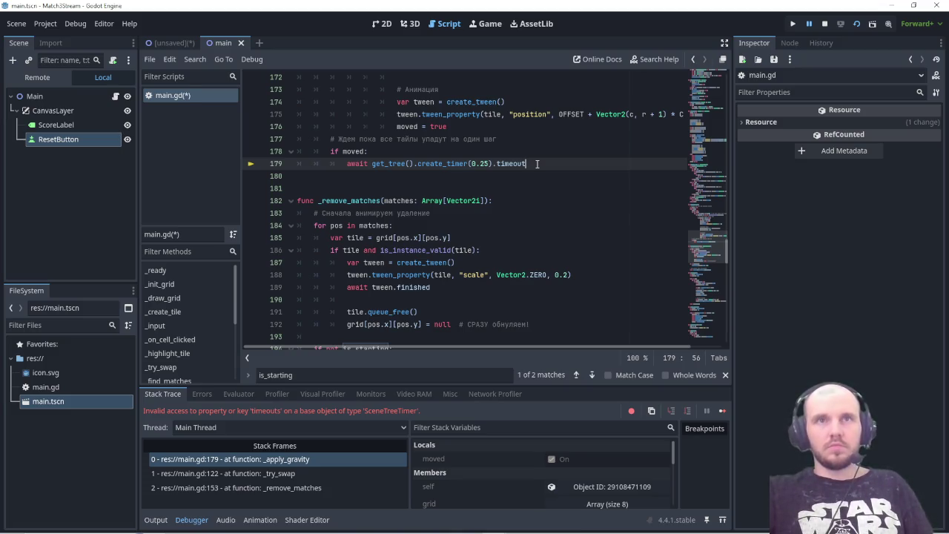
key("ctrl+s")
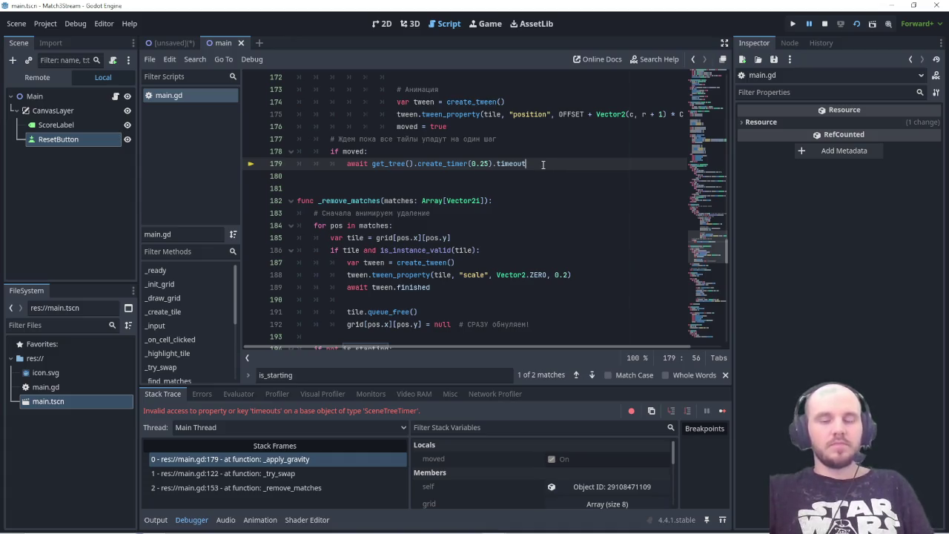
key("F5")
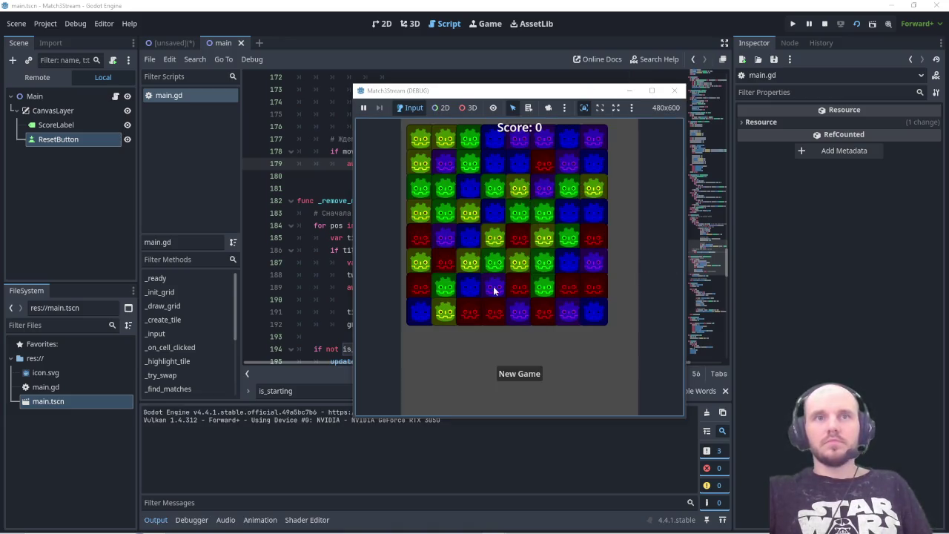
- Swap several adjacent tile pairs to clear red matches and watch the columns refill
left_click(545, 239)
left_click(570, 238)
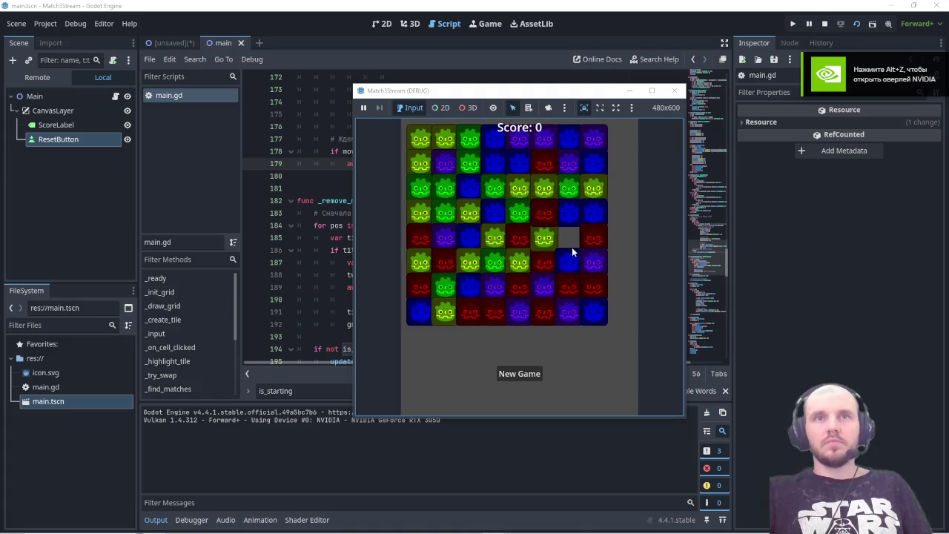
left_click(546, 294)
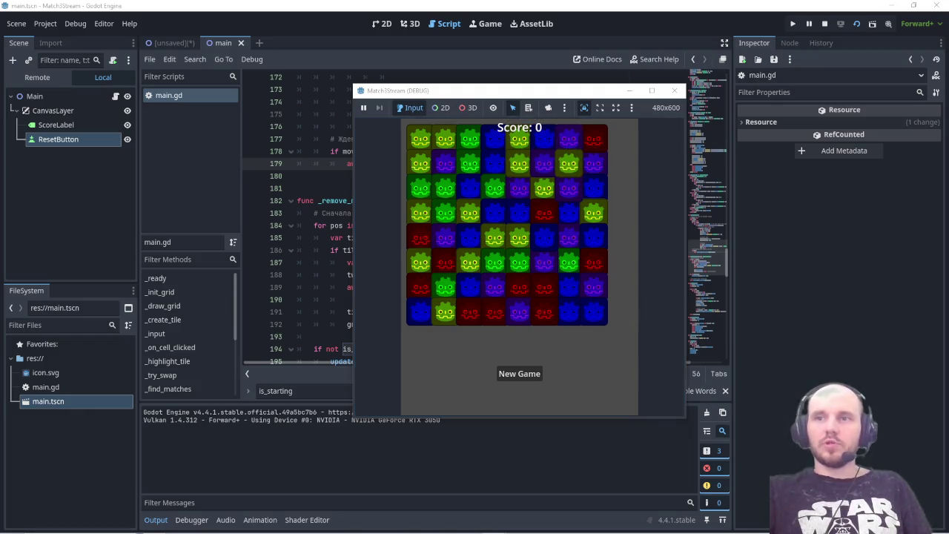
left_click_drag(512, 296, 518, 314)
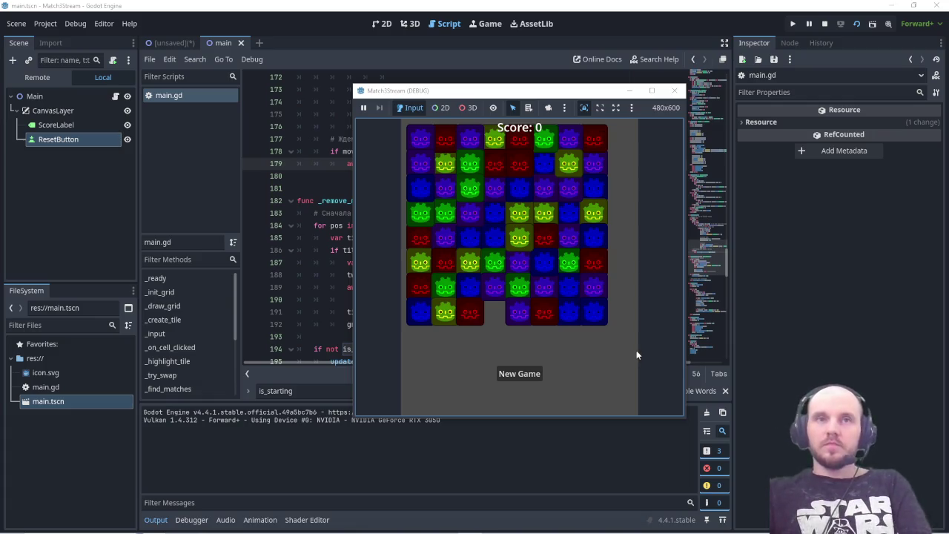
- Screenshot the Match3Stream game window, then stop the debug game
key("Print")
left_click_drag(359, 95, 682, 410)
key("ctrl+c")
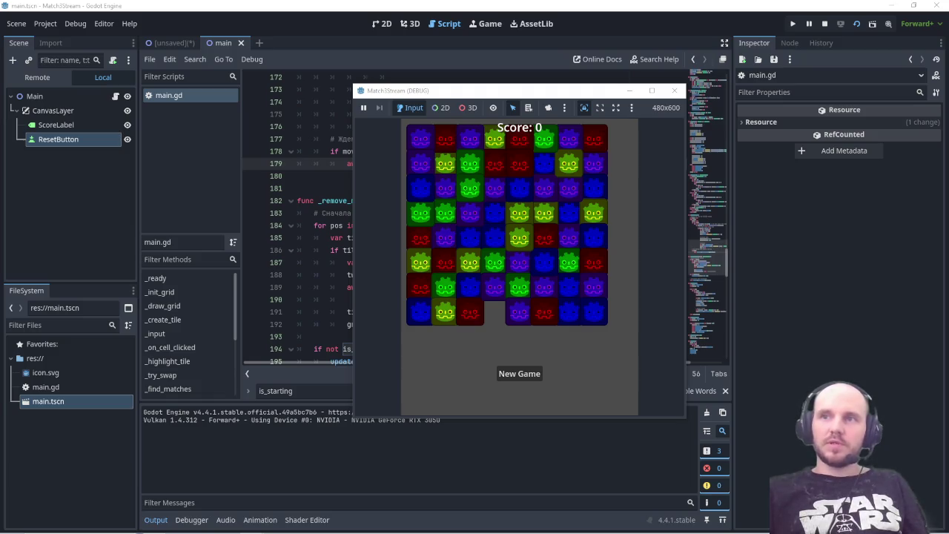
left_click(674, 90)
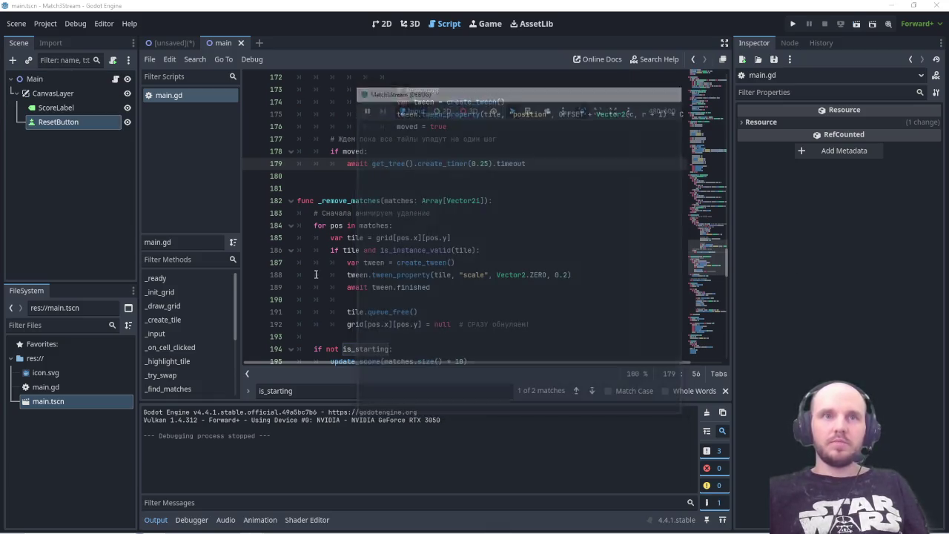
double_click(308, 390)
key("ctrl+v")
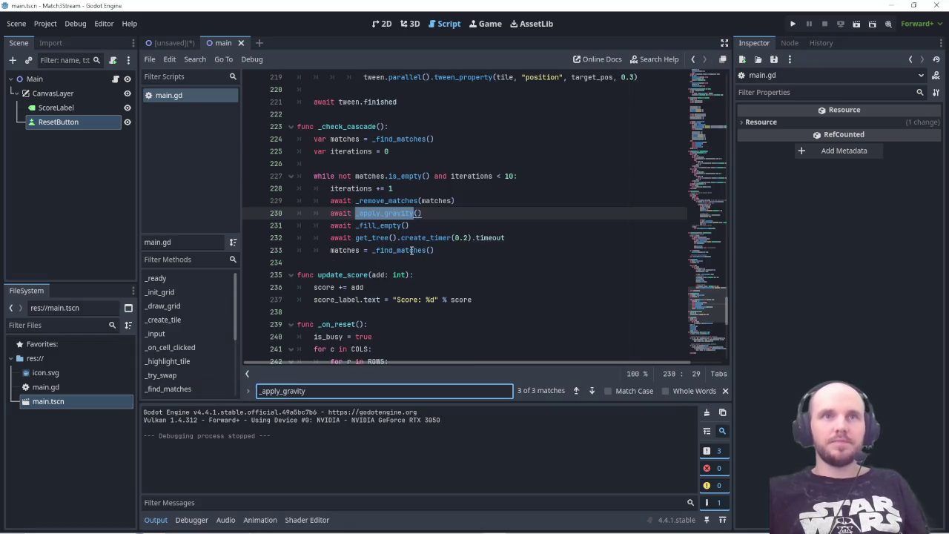
left_click(575, 389)
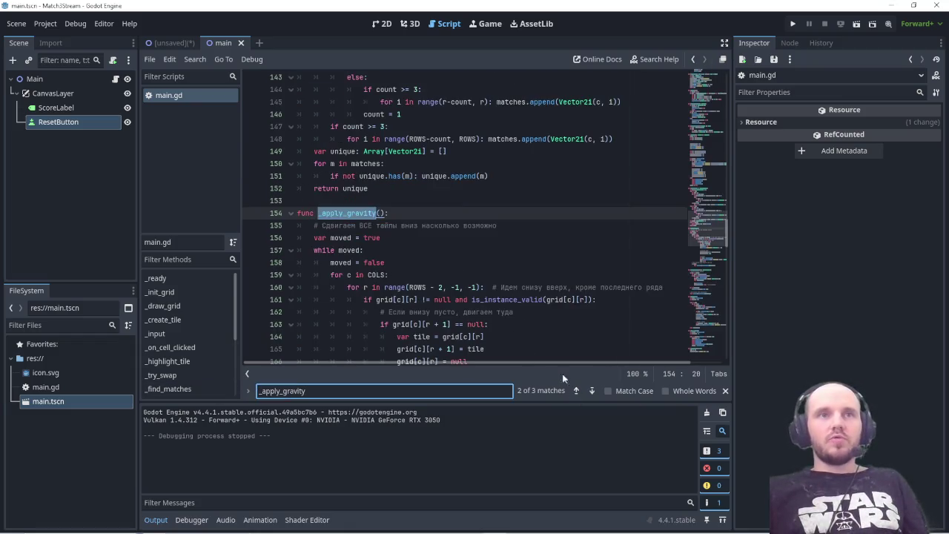
scroll(431, 275, "down", 4)
scroll(431, 274, "down", 2)
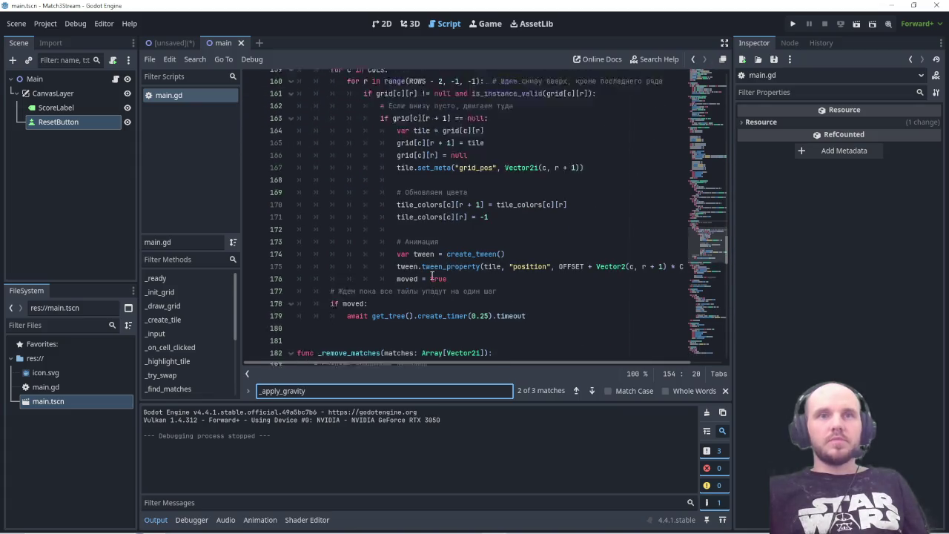
scroll(434, 272, "up", 3)
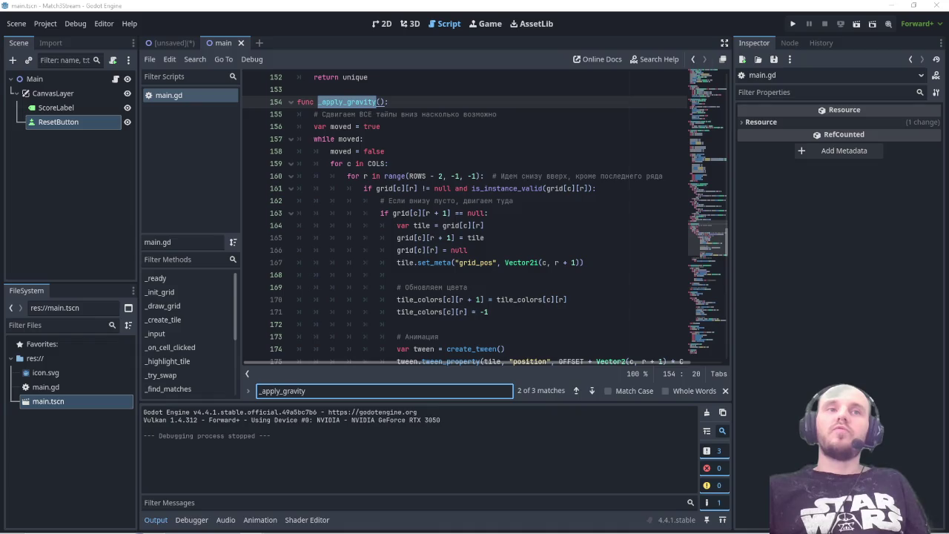
scroll(476, 258, "down", 4)
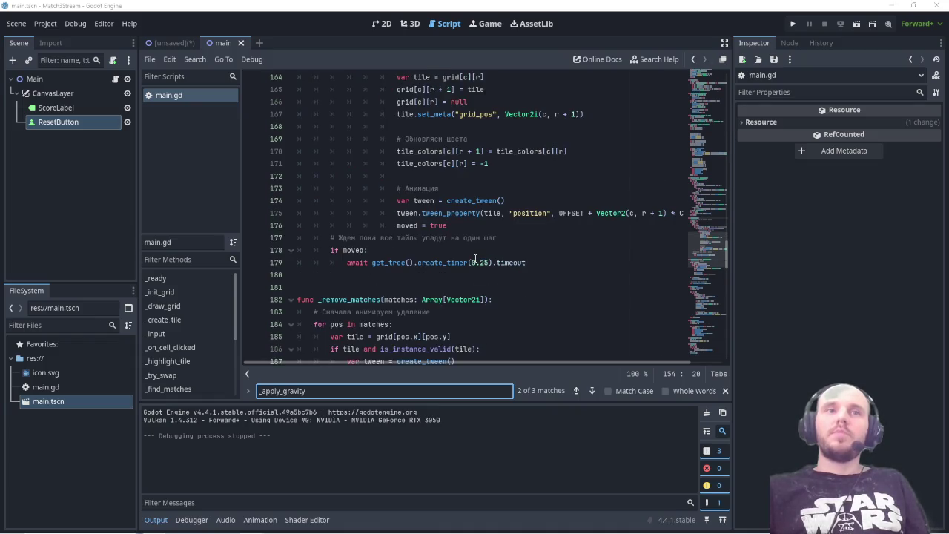
scroll(476, 258, "up", 13)
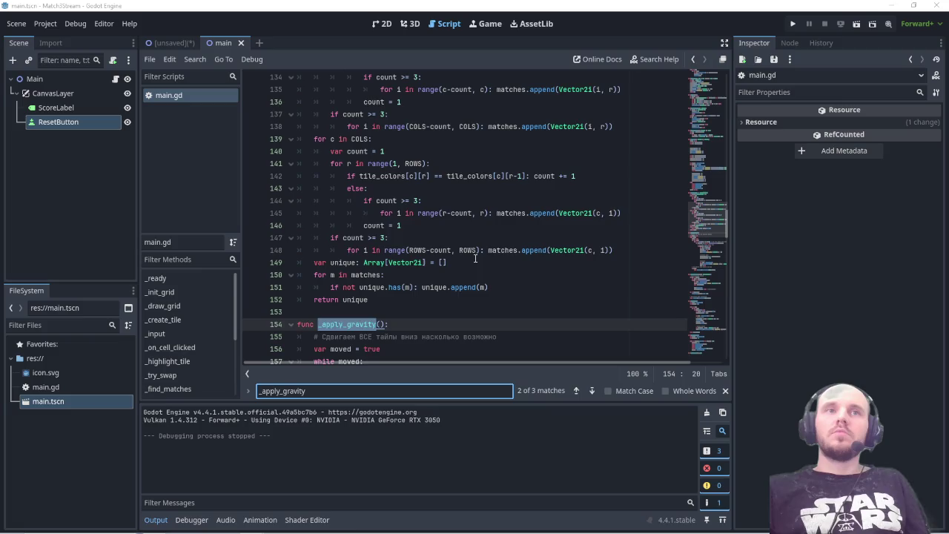
scroll(475, 258, "up", 1)
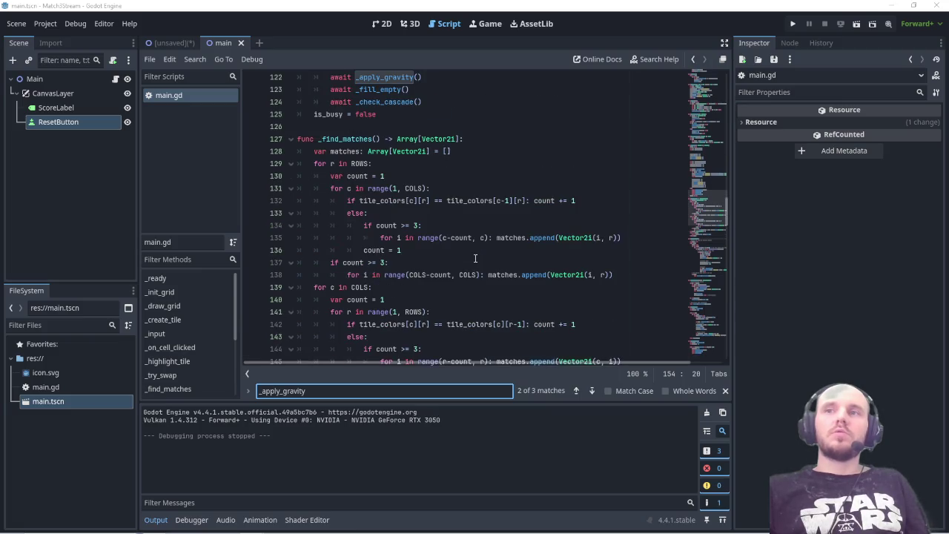
scroll(475, 258, "down", 12)
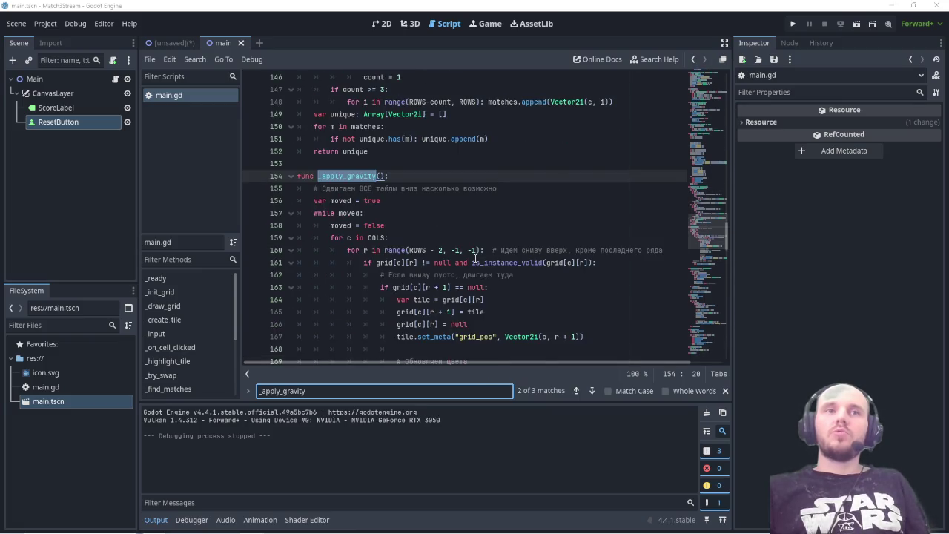
scroll(475, 258, "down", 2)
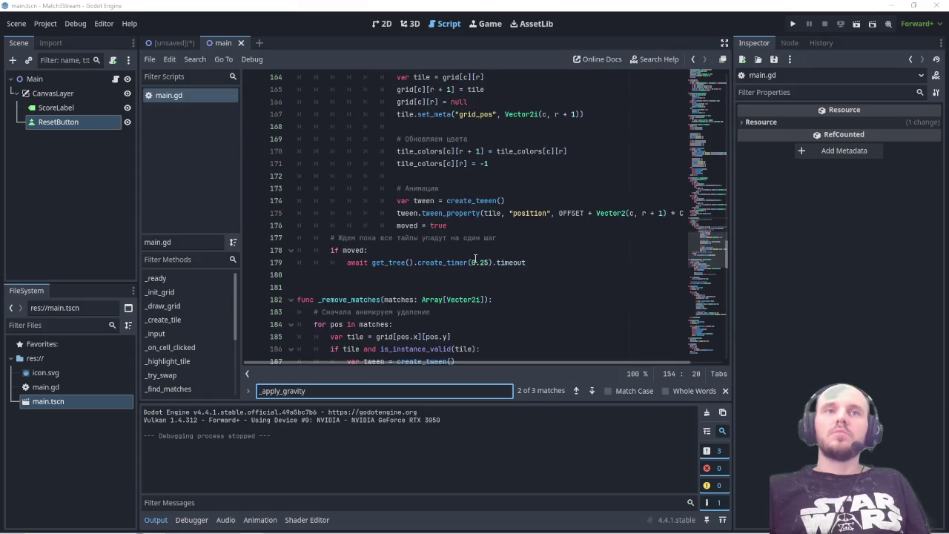
scroll(475, 258, "up", 1)
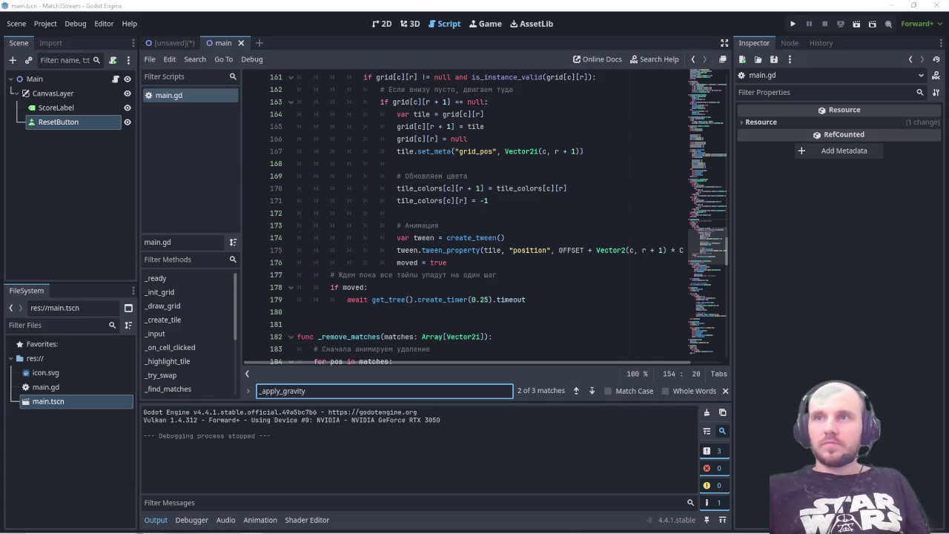
scroll(535, 304, "up", 2)
scroll(536, 304, "down", 2)
mouse_move(535, 304)
left_mouse_down()
mouse_move(404, 263)
mouse_move(415, 259)
mouse_move(298, 214)
left_mouse_up()
- Replace the old _apply_gravity function with the pasted _apply_gravity_and_fill code and save
scroll(404, 263, "up", 6)
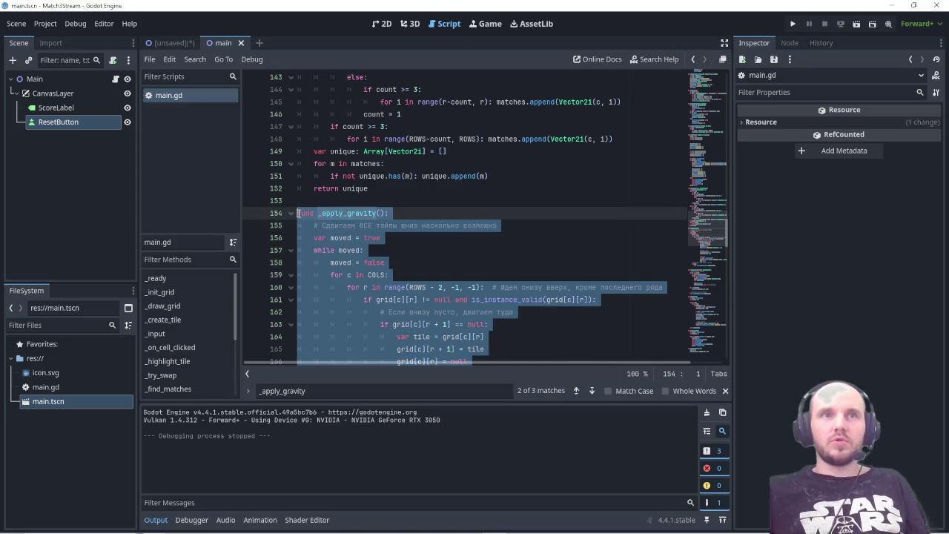
key("ctrl+v")
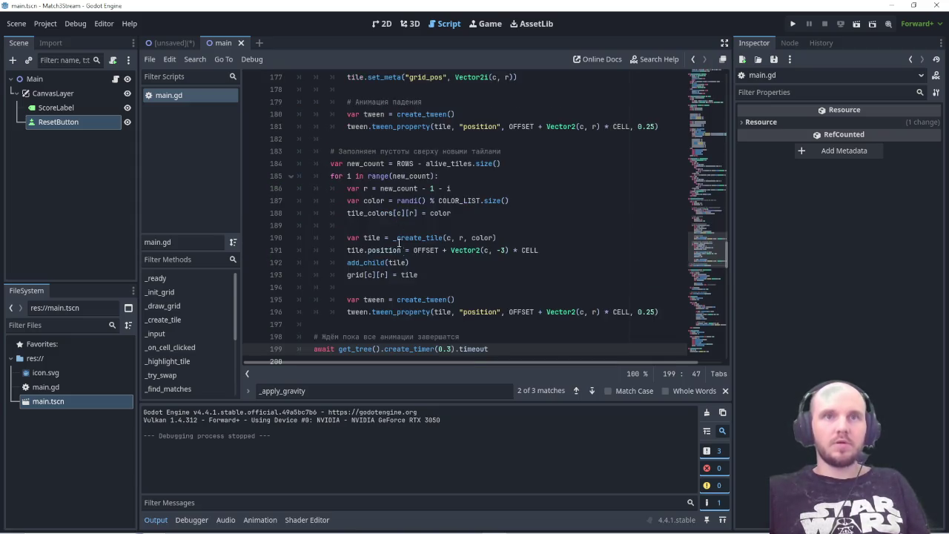
scroll(397, 239, "down", 2)
key("ctrl+s")
- Find and delete the old _fill_empty function, then save main.gd
key("ctrl+f")
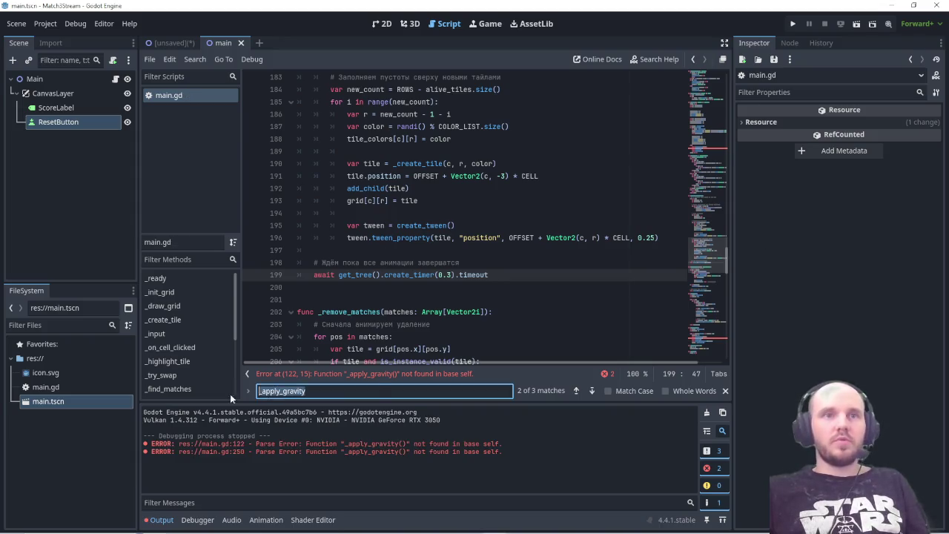
type("_fill_empty")
scroll(383, 276, "down", 5)
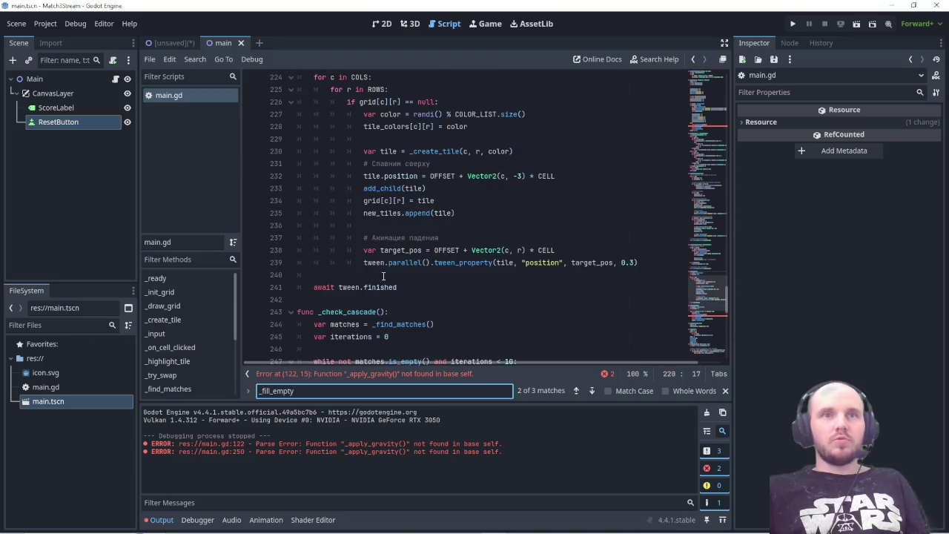
mouse_move(404, 287)
left_mouse_down()
mouse_move(326, 274)
mouse_move(353, 225)
mouse_move(327, 156)
mouse_move(298, 139)
left_mouse_up()
type("f")
key("BackSpace")
key("BackSpace")
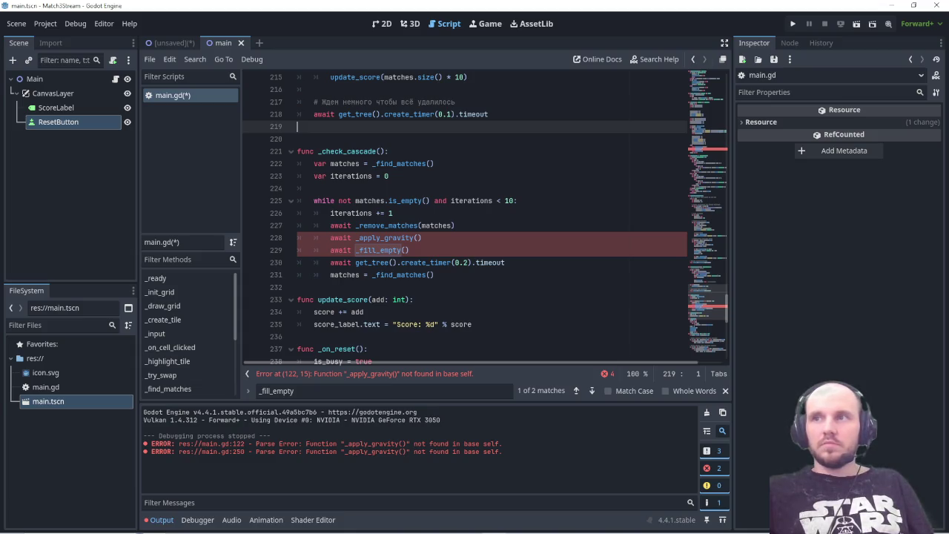
key("ctrl+s")
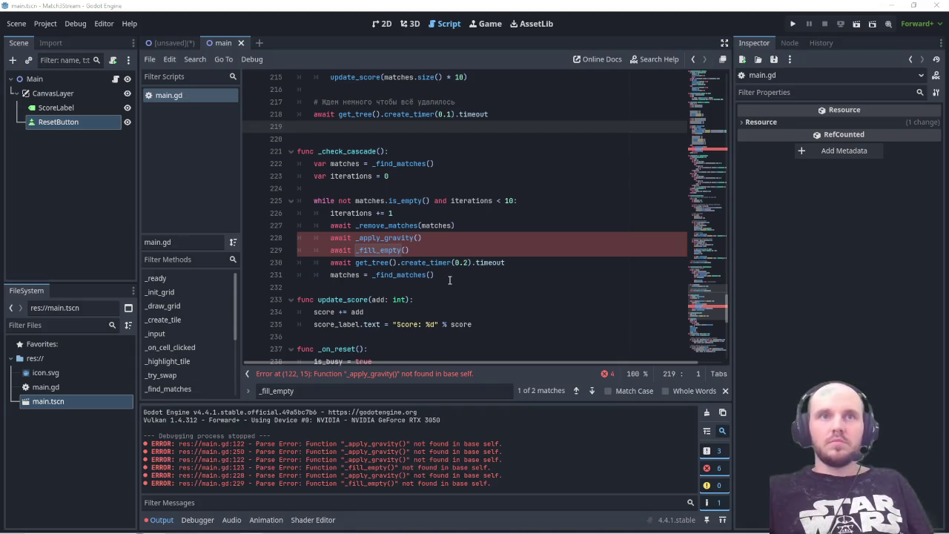
- Paste a rewritten _check_cascade using _apply_gravity_and_fill and jump to the remaining _fill_empty call
mouse_move(444, 279)
left_mouse_down()
mouse_move(420, 225)
mouse_move(298, 157)
left_mouse_up()
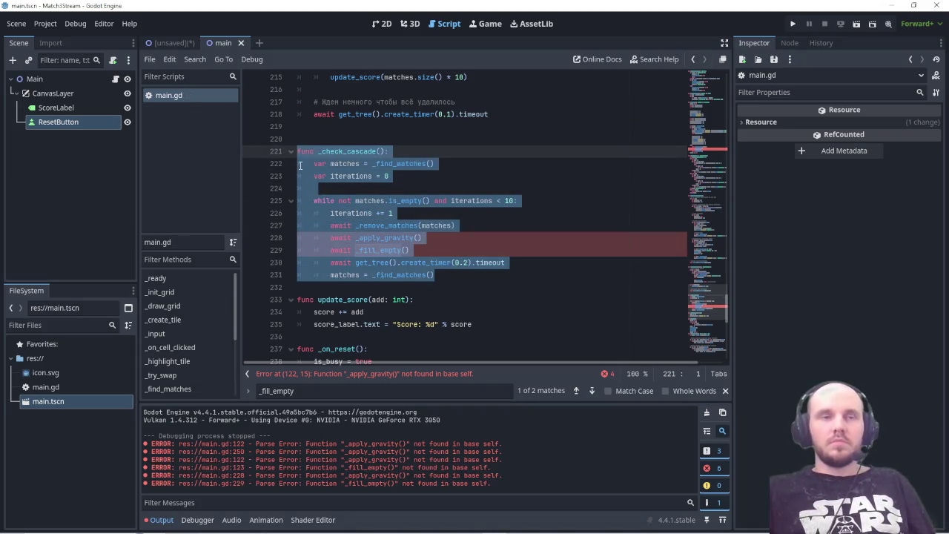
key("ctrl+v")
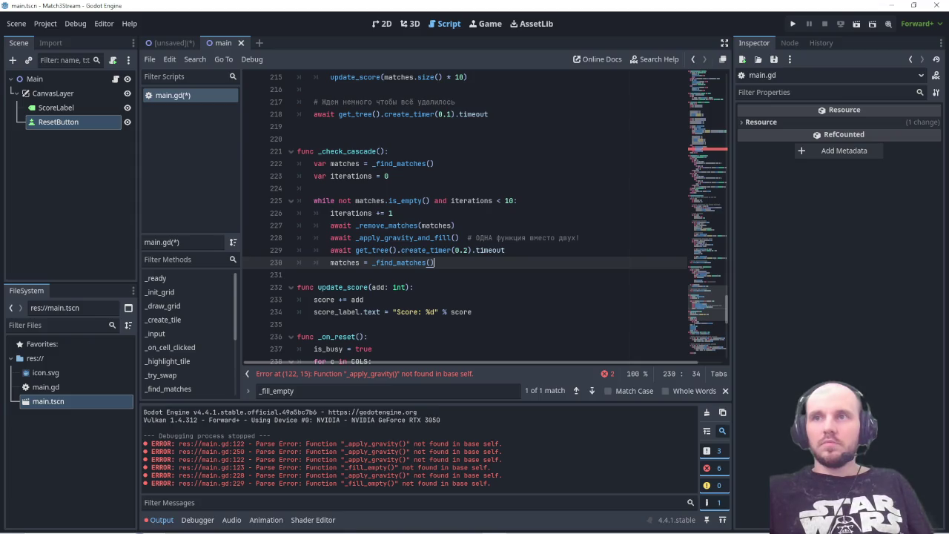
left_click(304, 391)
key("Return")
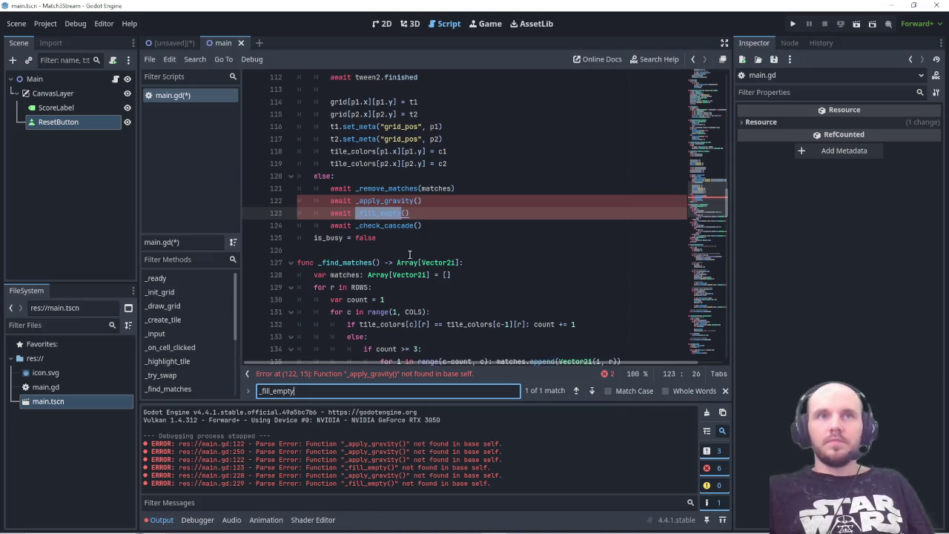
- Save main.gd and clear the Find field's search term
scroll(412, 254, "up", 7)
key("ctrl+s")
scroll(382, 298, "down", 7)
scroll(391, 299, "up", 1)
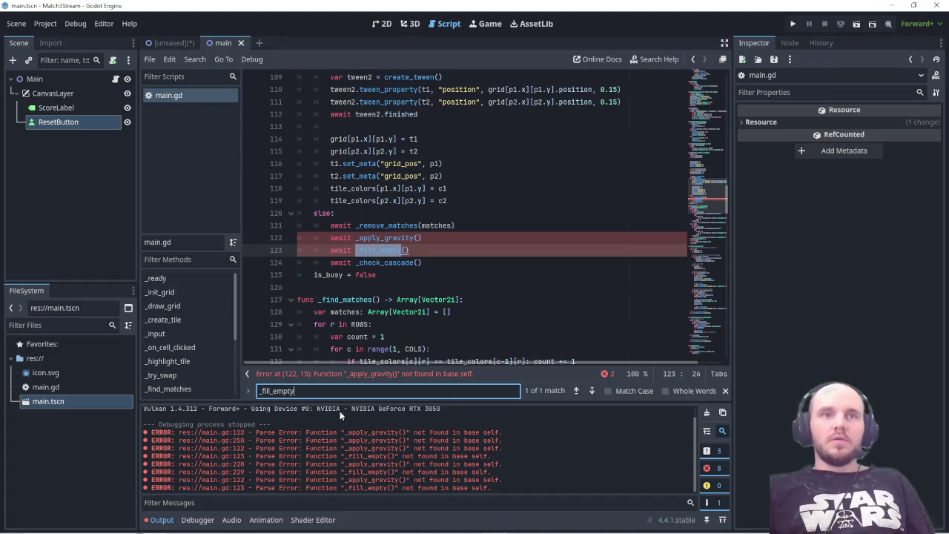
key("ctrl+a")
key("BackSpace")
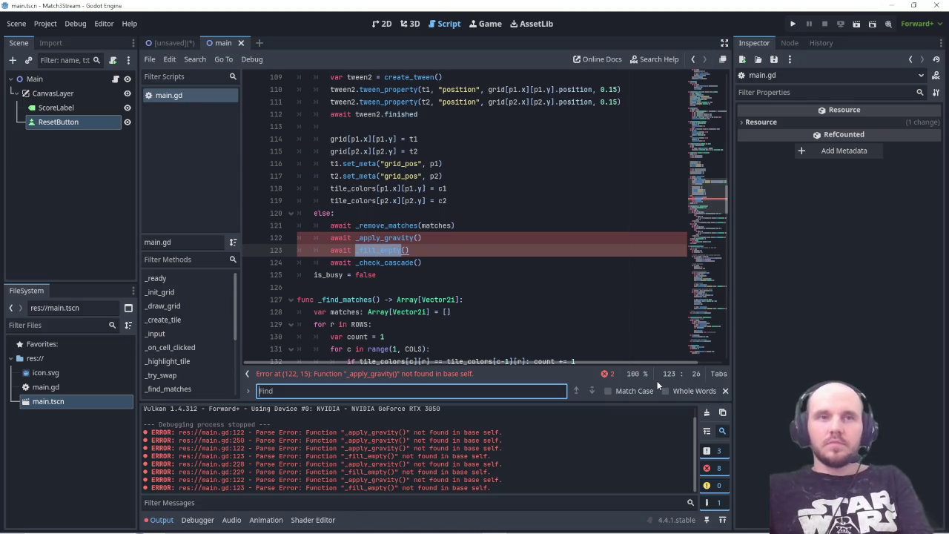
- Screenshot the code and not-found errors, then select the leftover calls on lines 122–123
key("Print")
mouse_move(99, 196)
left_mouse_down()
mouse_move(618, 498)
mouse_move(718, 501)
left_mouse_up()
left_click(733, 429)
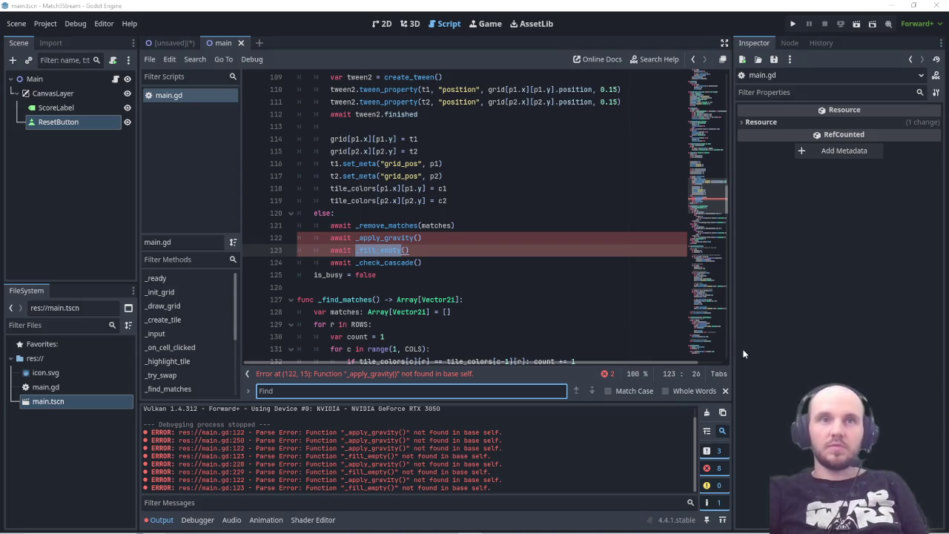
mouse_move(421, 530)
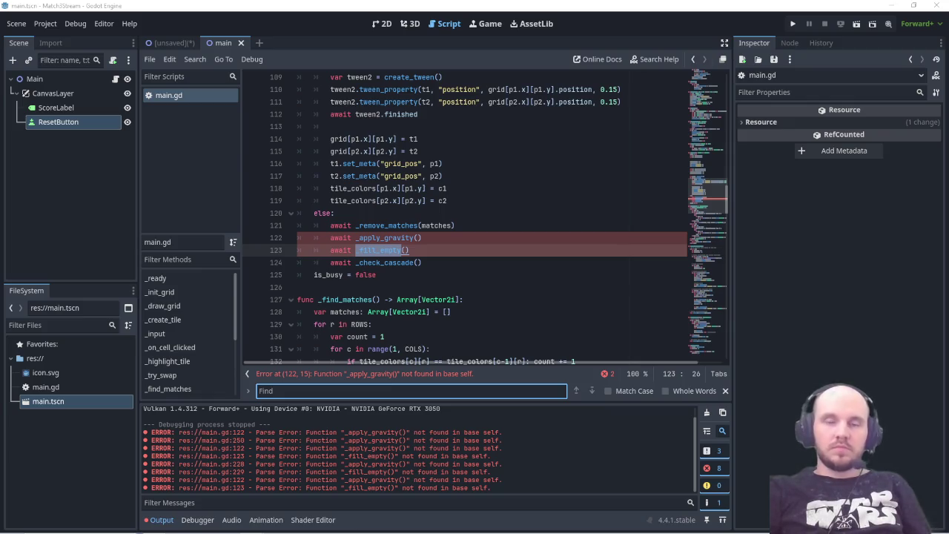
left_click_drag(421, 250, 297, 237)
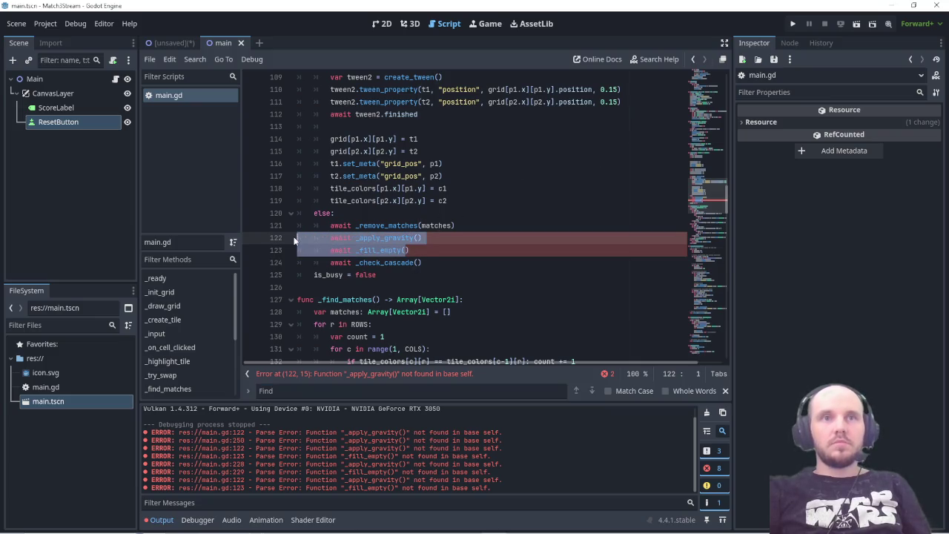
- Replace lines 122–123 with an indented 'await _apply_gravity_and_fill()' call and save
type("await _apply_gravity_and_fill()")
key("Tab")
key("Tab")
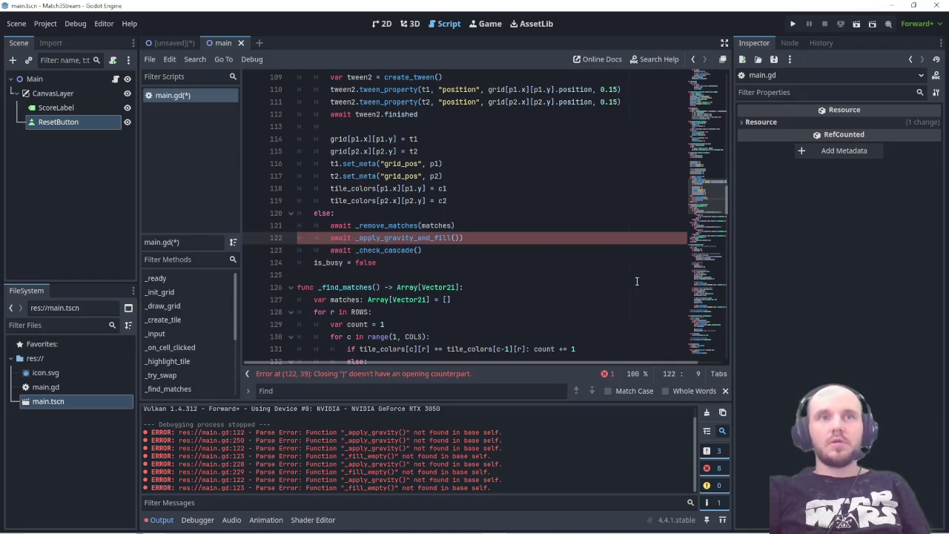
key("ctrl+s")
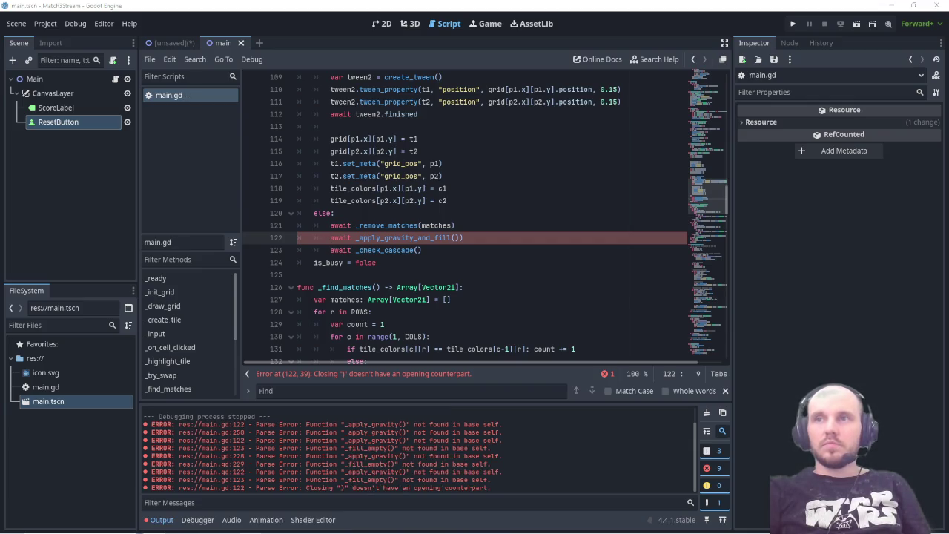
- Check the _check_cascade matches and line 227 call, then run the game with F5
key("ctrl+f")
type("_check_cascade")
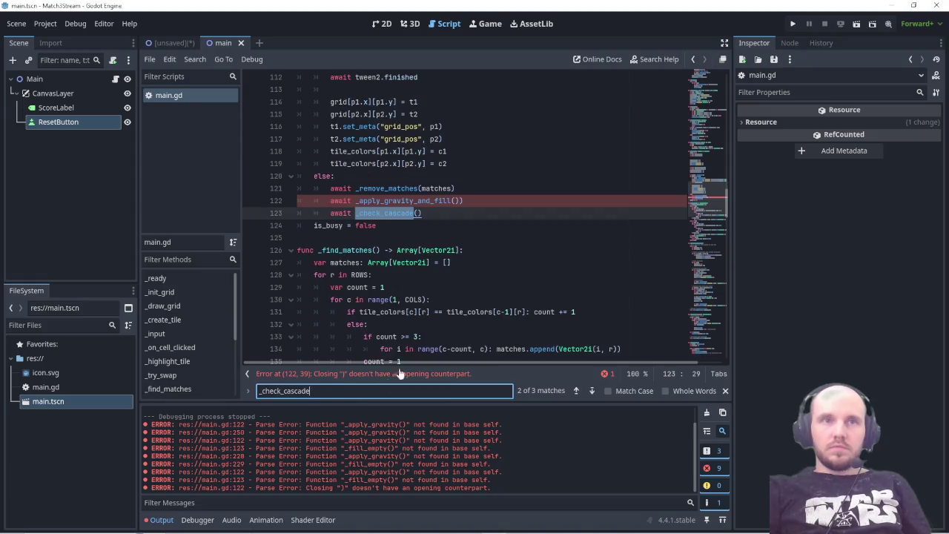
left_click(576, 390)
left_click(578, 391)
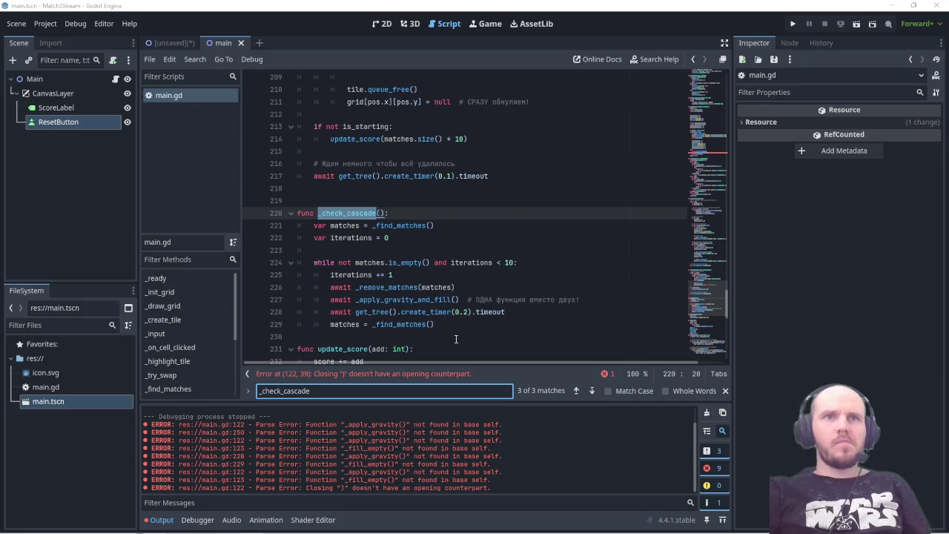
left_click(498, 299)
mouse_move(433, 300)
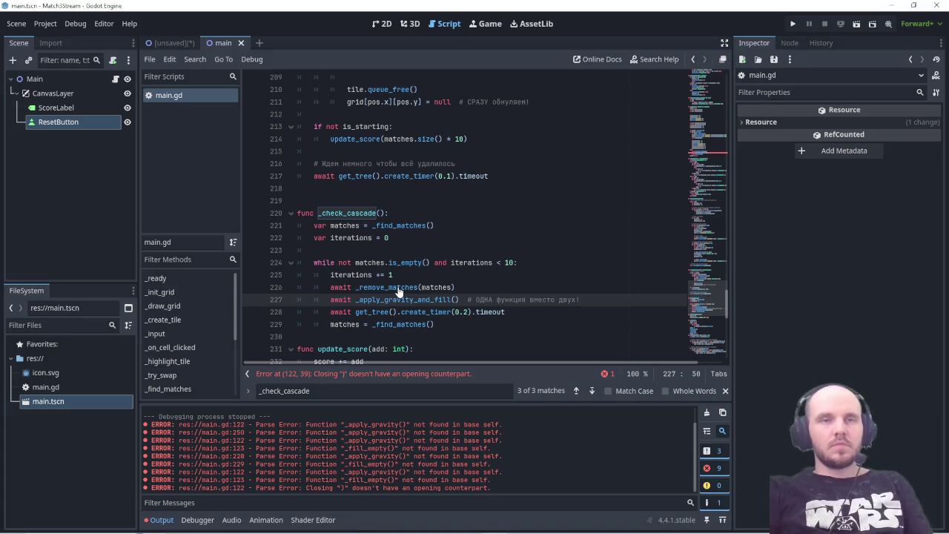
key("F5")
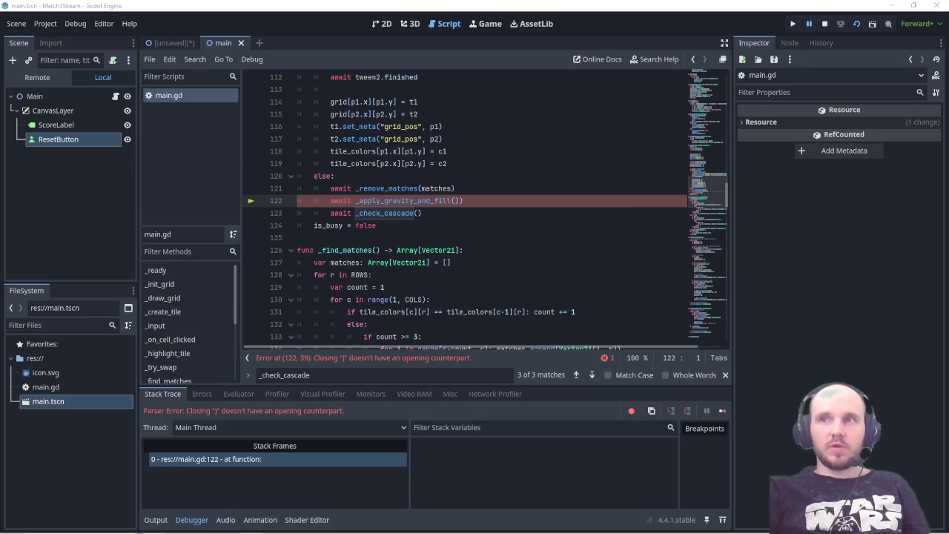
left_click(265, 375)
key("Return")
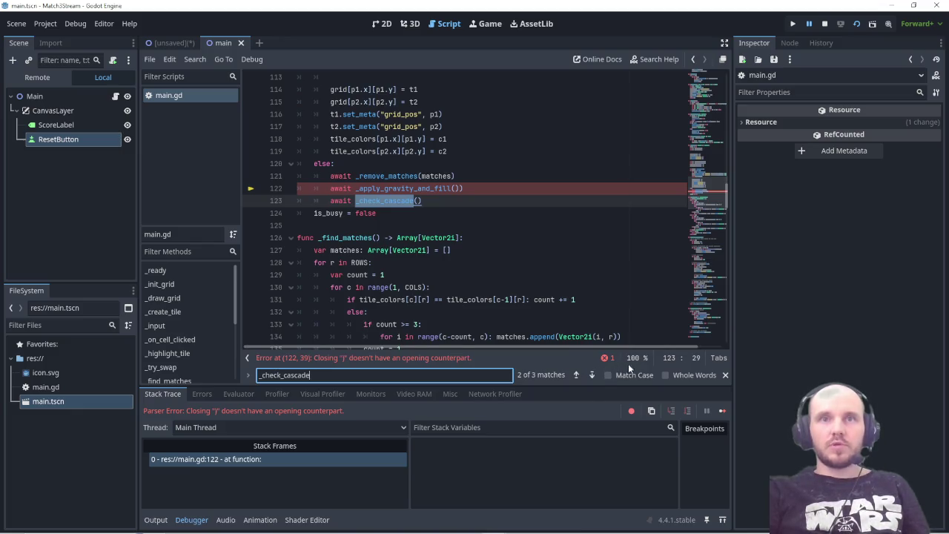
left_click(577, 374)
left_click(578, 375)
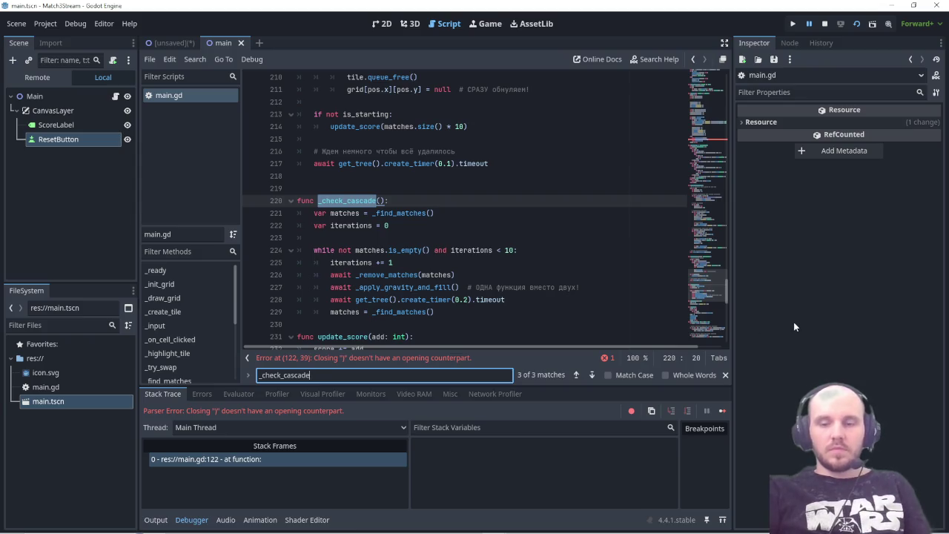
key("Print")
- Copy a region screenshot of the code and parse error, then scroll up to line 122
mouse_move(99, 175)
left_mouse_down()
mouse_move(301, 330)
mouse_move(637, 514)
left_mouse_up()
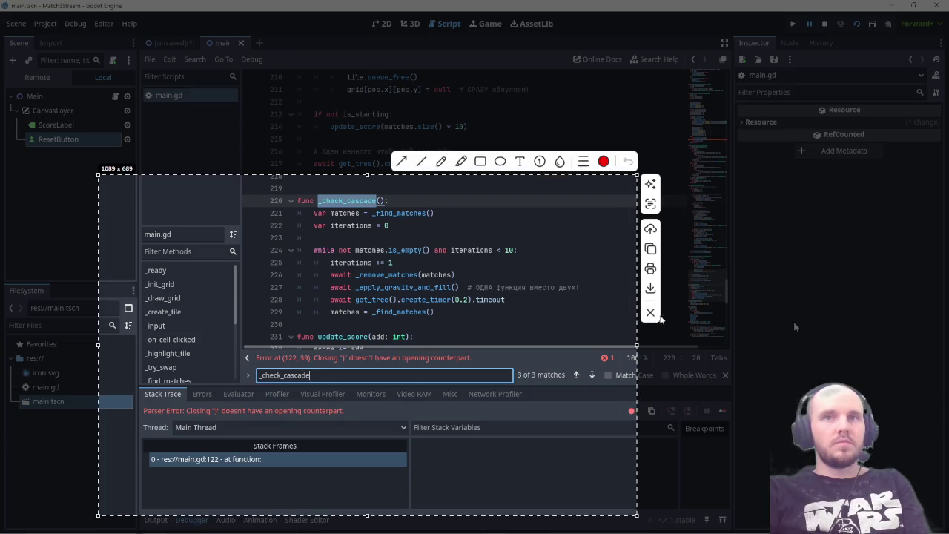
left_click(650, 250)
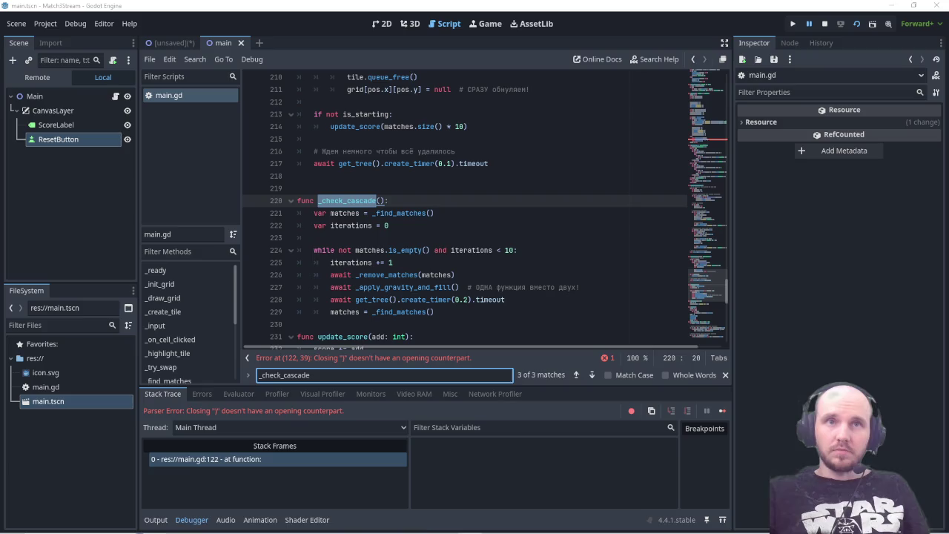
mouse_move(445, 528)
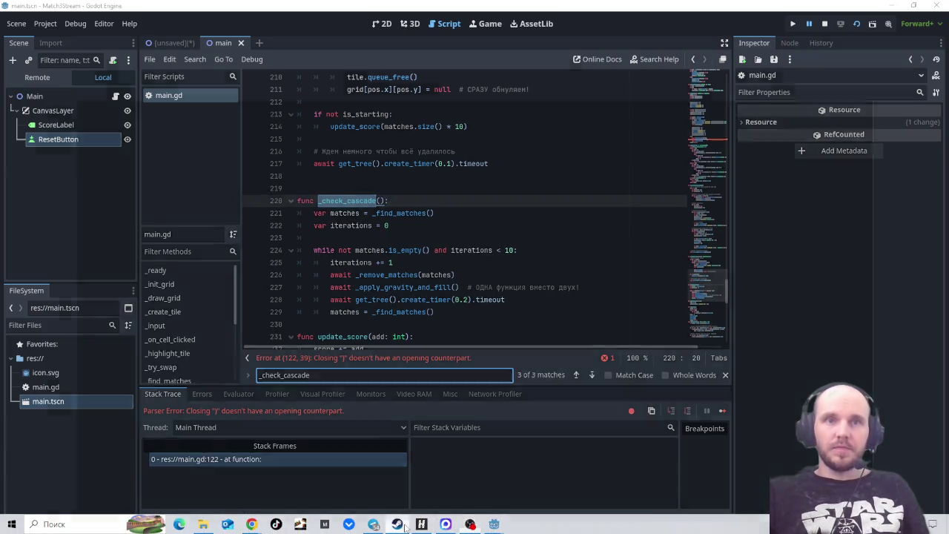
left_click(397, 524)
left_click(397, 524)
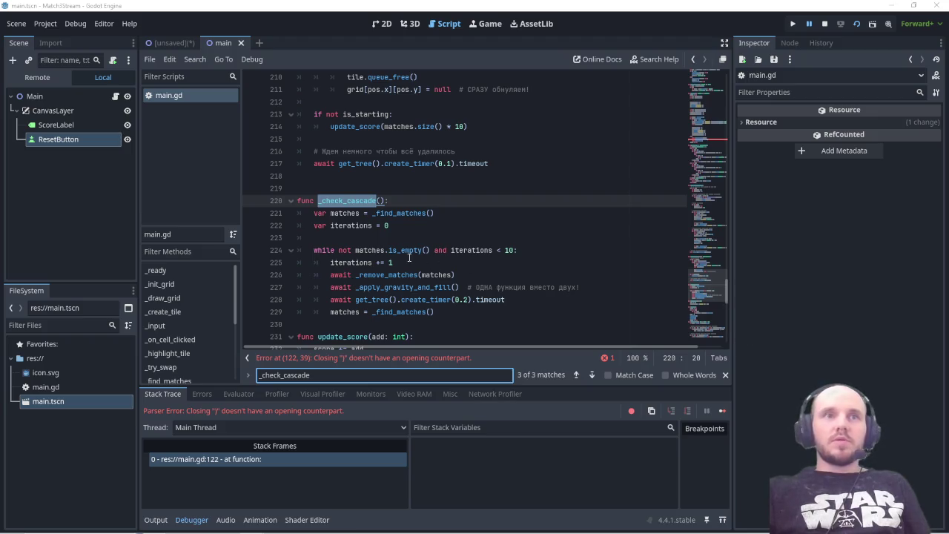
scroll(413, 298, "up", 20)
scroll(413, 299, "up", 14)
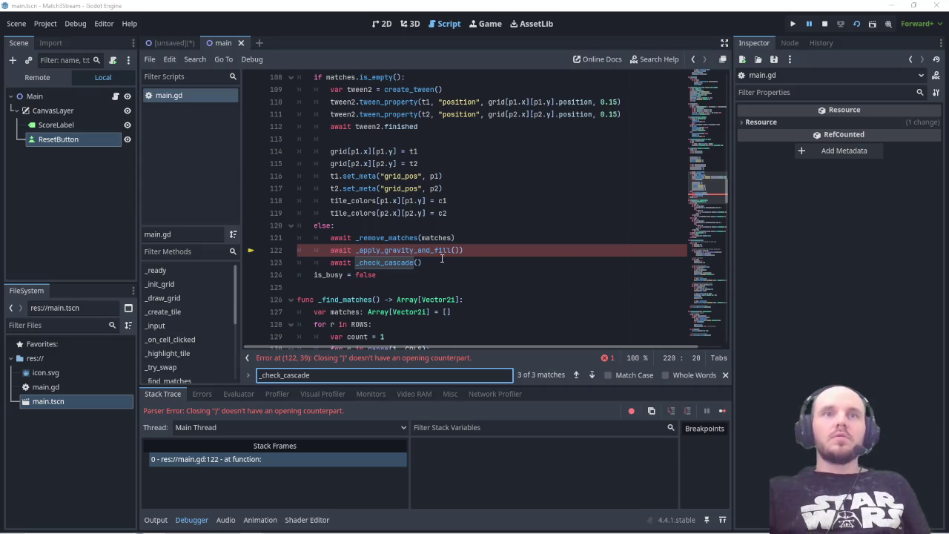
- Delete the extra ')' so line 122 reads `await _apply_gravity_and_fill()`
left_click(488, 271)
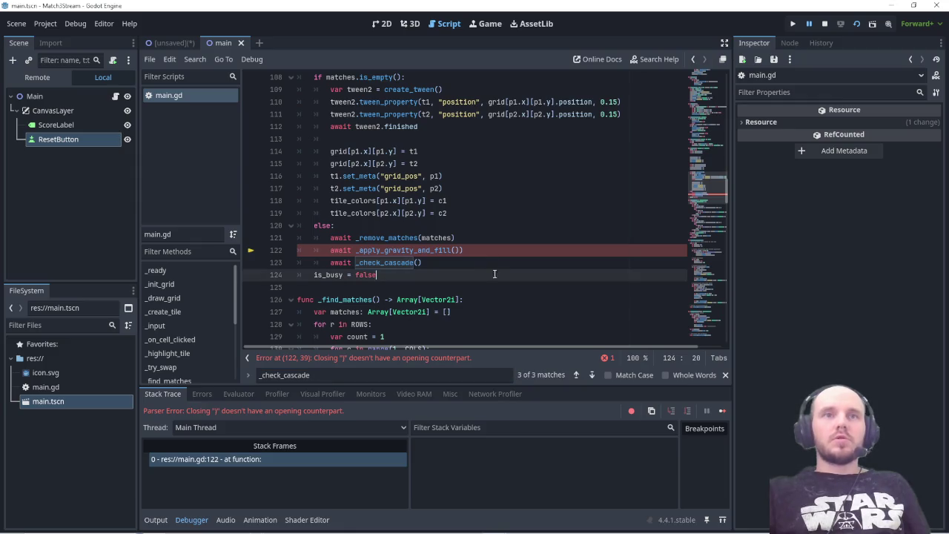
left_click(474, 252)
key("BackSpace")
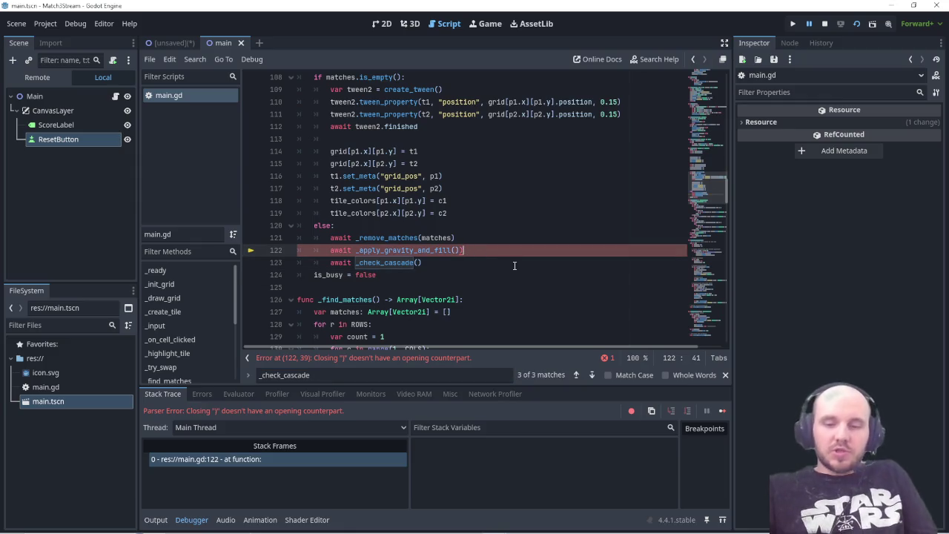
key("BackSpace")
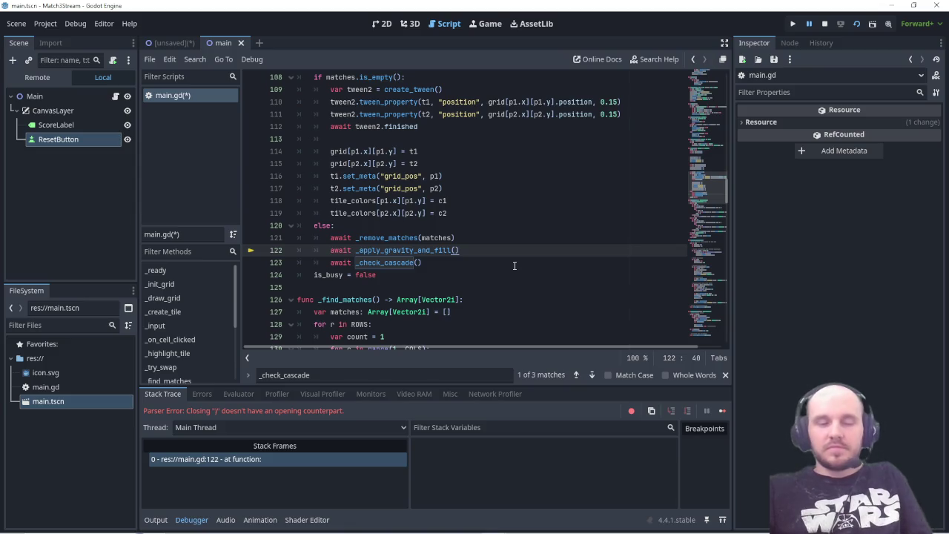
- Save the script and scene, dismissing the file write error
key("ctrl+s")
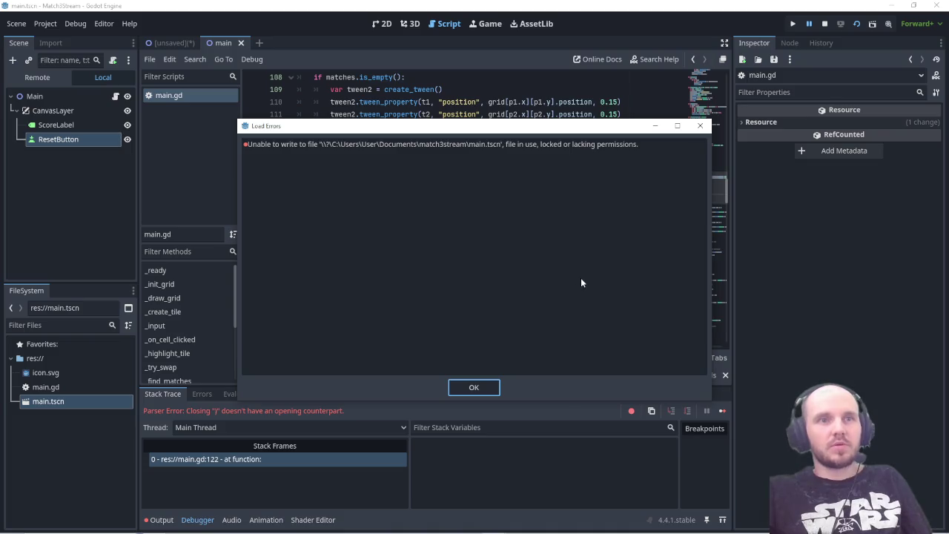
left_click(477, 387)
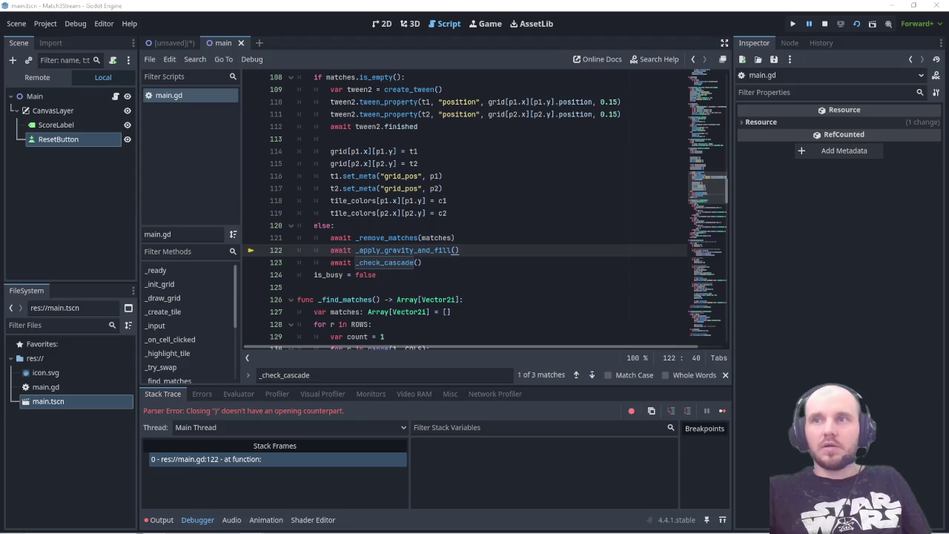
left_click(359, 375)
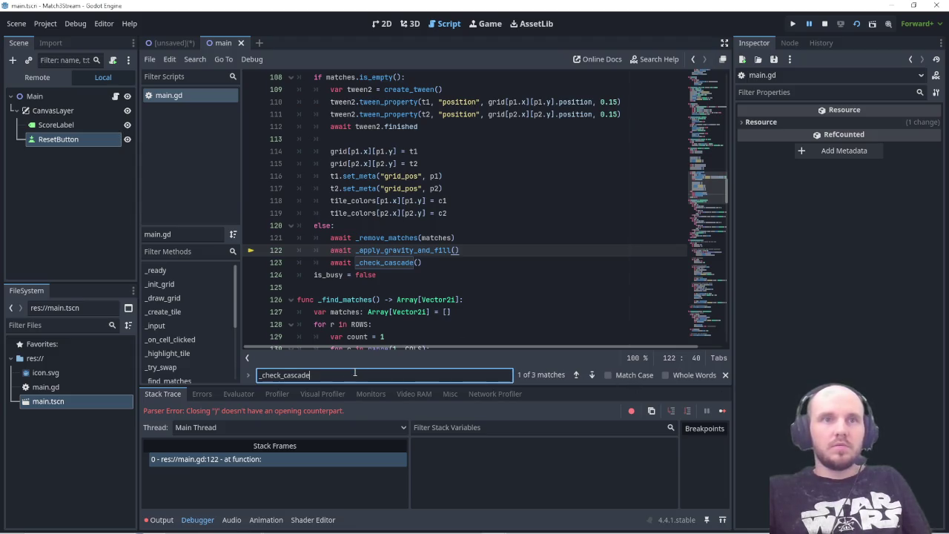
- Search main.gd for _apply_gravity_and_fill and step back through its occurrences to line 227
key("ctrl+a")
key("ctrl+v")
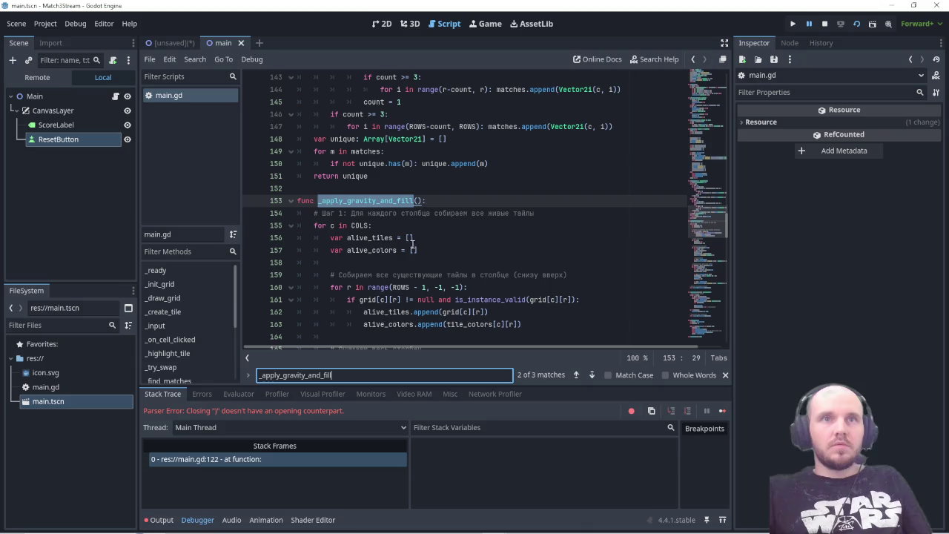
left_click(575, 374)
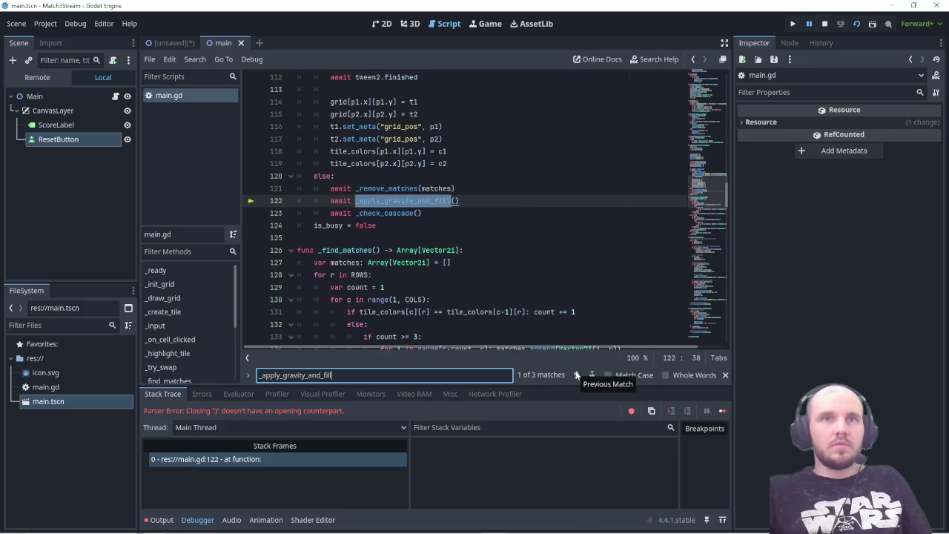
left_click(576, 374)
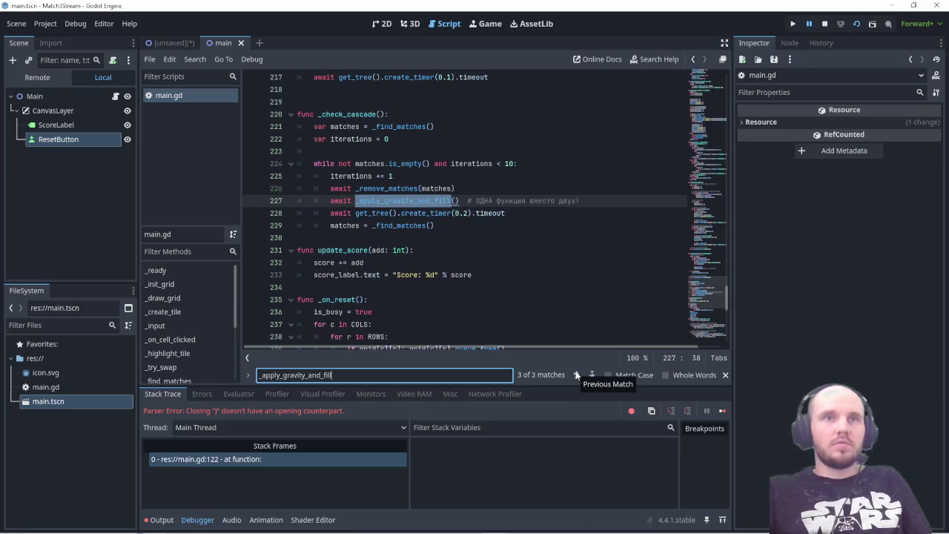
left_click(576, 374)
left_click(575, 374)
left_click(574, 375)
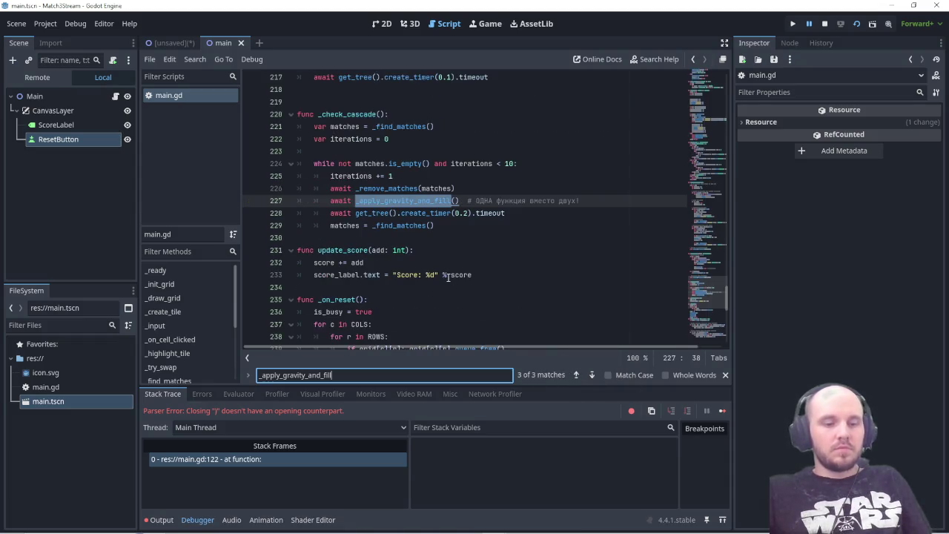
- Save, copy a screenshot of the error dialog, and dismiss the file write error
key("ctrl+s")
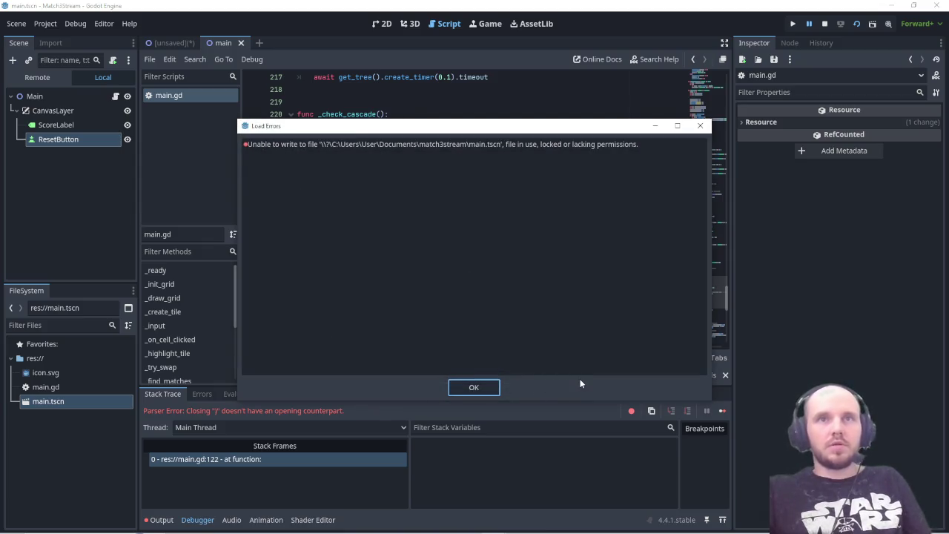
mouse_move(94, 81)
left_mouse_down()
mouse_move(714, 462)
mouse_move(785, 528)
left_mouse_up()
left_click(798, 157)
left_click(476, 386)
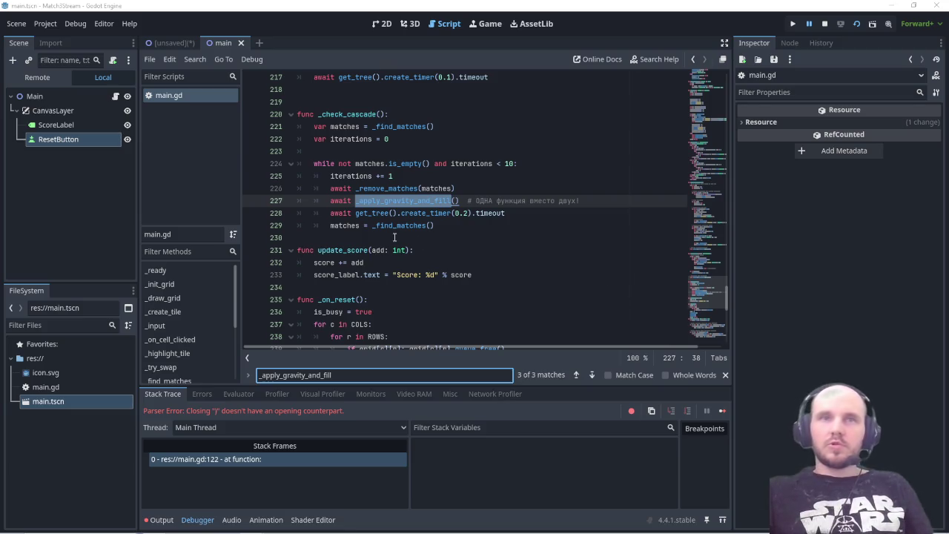
- Select the else block on lines 120–124
scroll(410, 293, "up", 20)
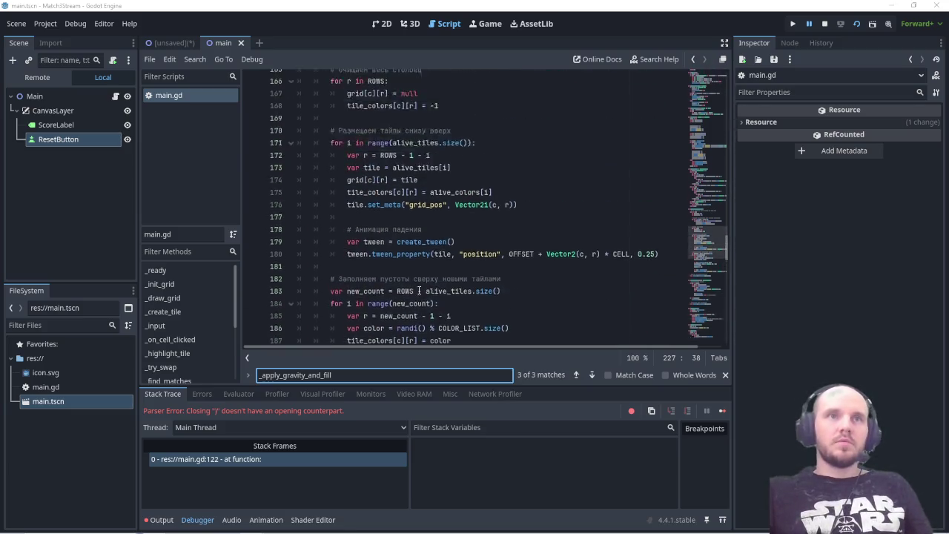
scroll(418, 289, "up", 15)
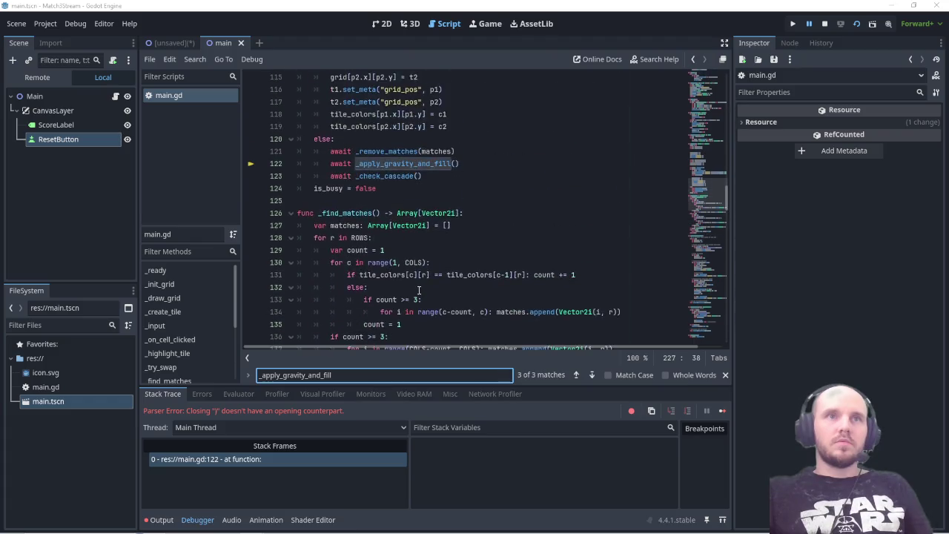
scroll(419, 290, "down", 2)
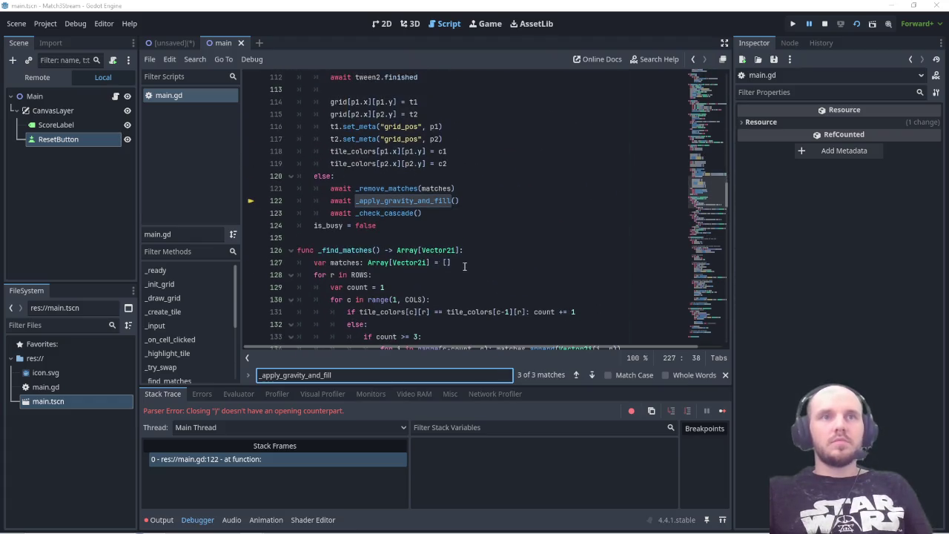
mouse_move(308, 234)
left_mouse_down()
mouse_move(253, 199)
mouse_move(252, 177)
left_mouse_up()
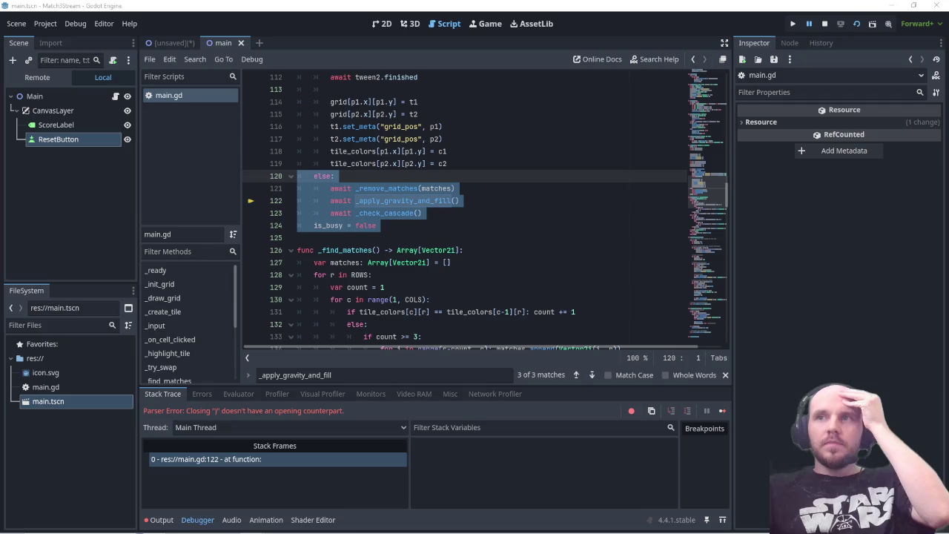
left_click_drag(948, 137, 627, 135)
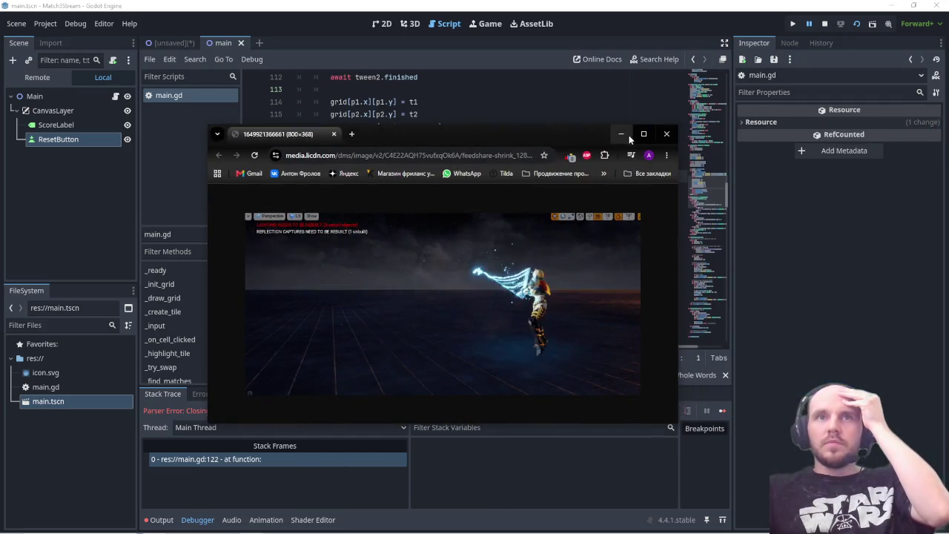
left_click(638, 135)
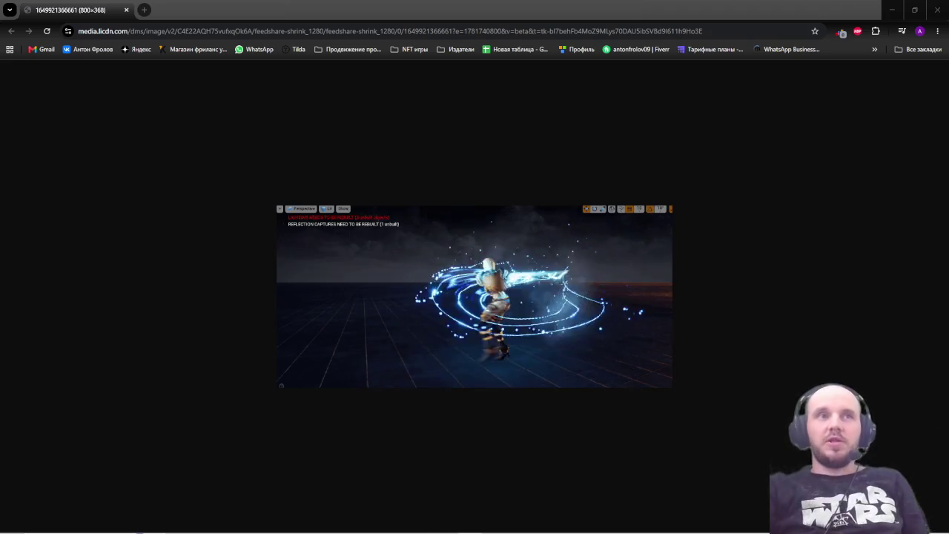
mouse_move(82, 9)
left_mouse_down()
mouse_move(128, 306)
mouse_move(117, 348)
left_mouse_up()
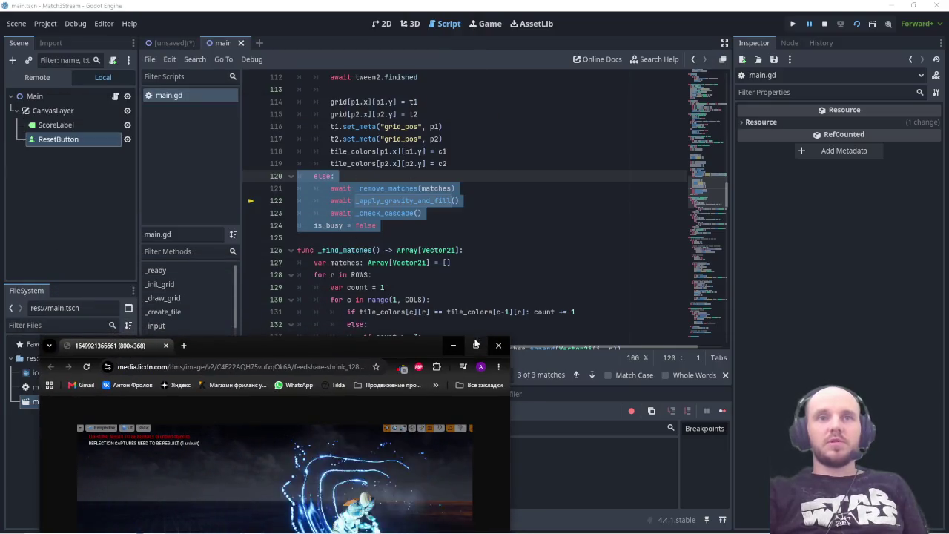
left_click(475, 345)
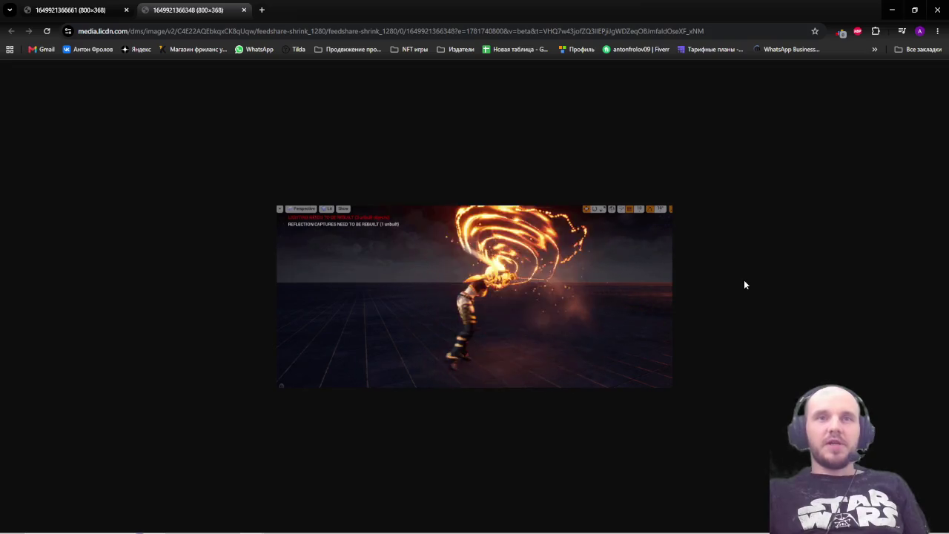
left_click(938, 13)
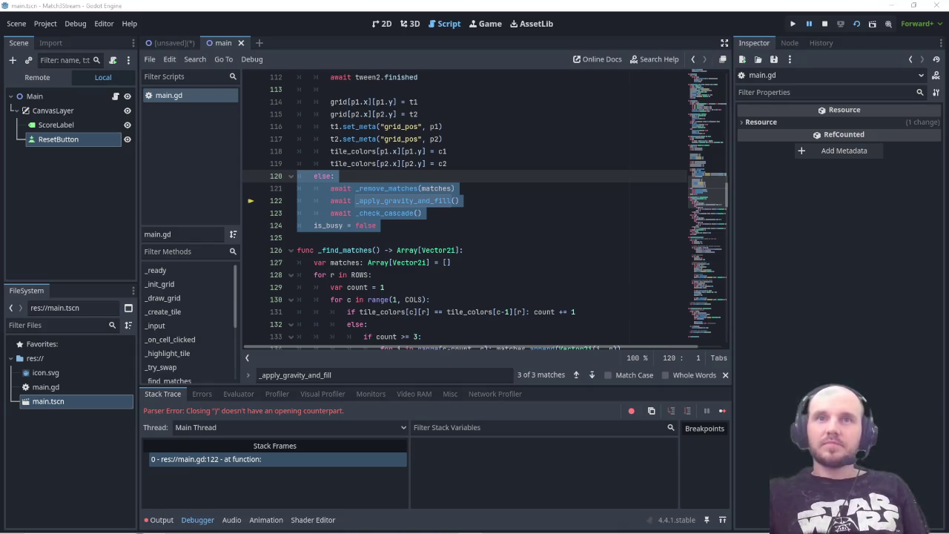
left_click(859, 341)
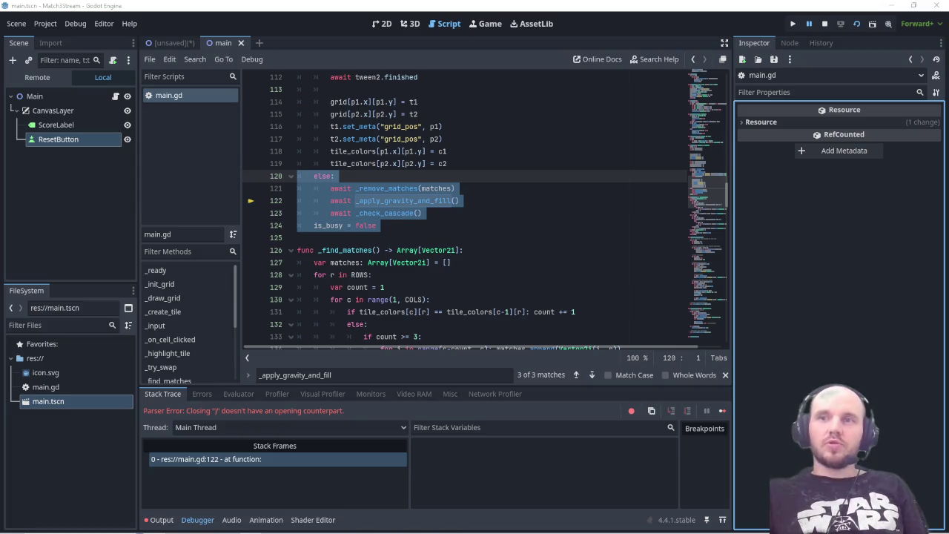
left_click_drag(948, 178, 340, 178)
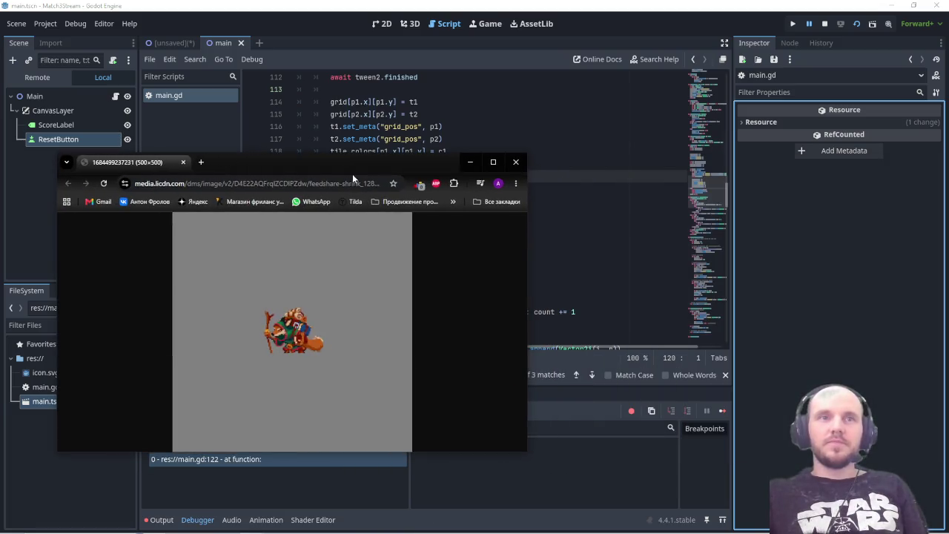
- Maximize the fox sprite image window, zoom it to 200%, then close it
left_click(494, 162)
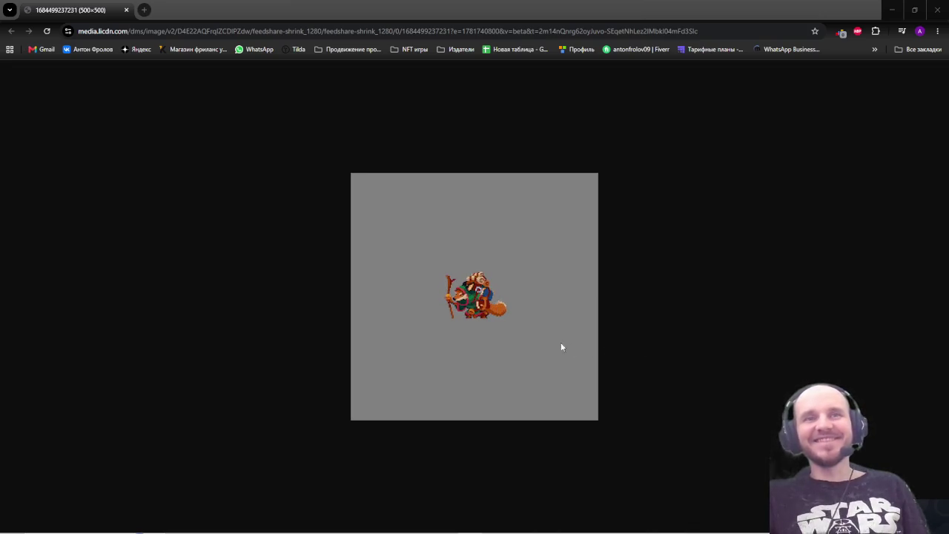
scroll(519, 338, "up", 3, "ctrl")
scroll(518, 338, "up", 2, "ctrl")
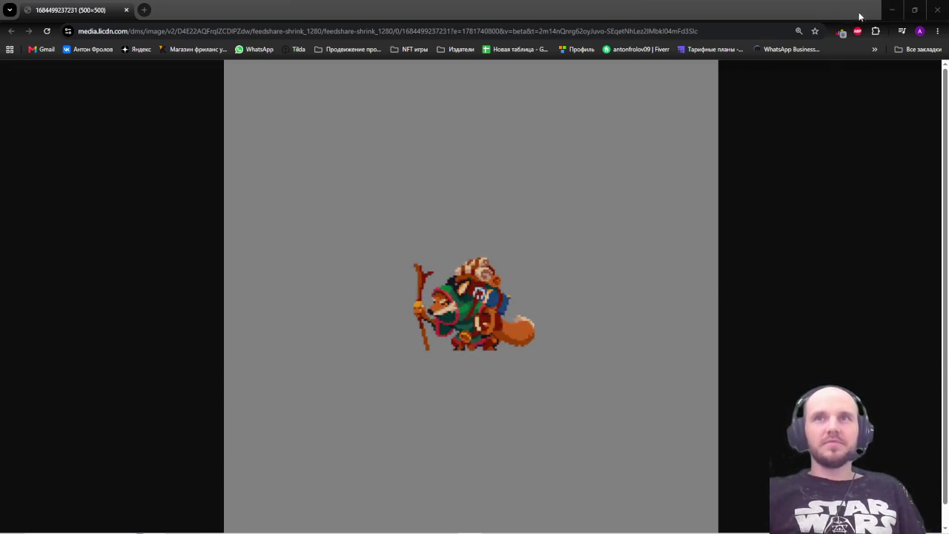
left_click(939, 11)
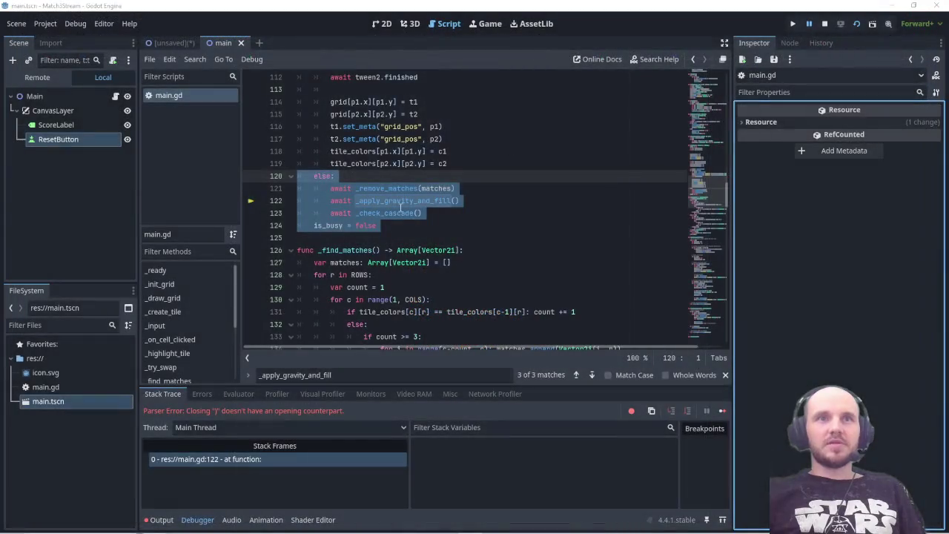
- From the Kap0tya Twitch tab, open the poolpixelart channel in a new tab
mouse_move(275, 524)
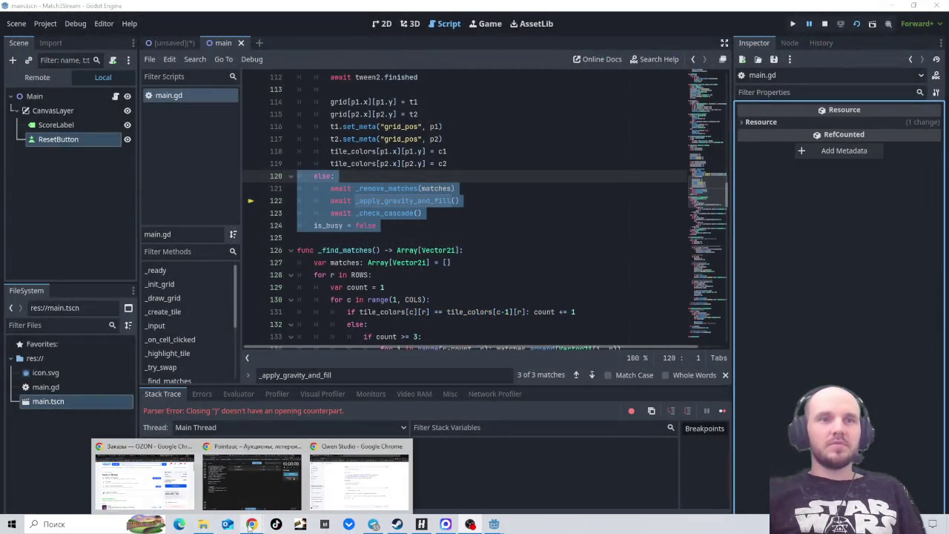
left_click(251, 479)
left_click(407, 13)
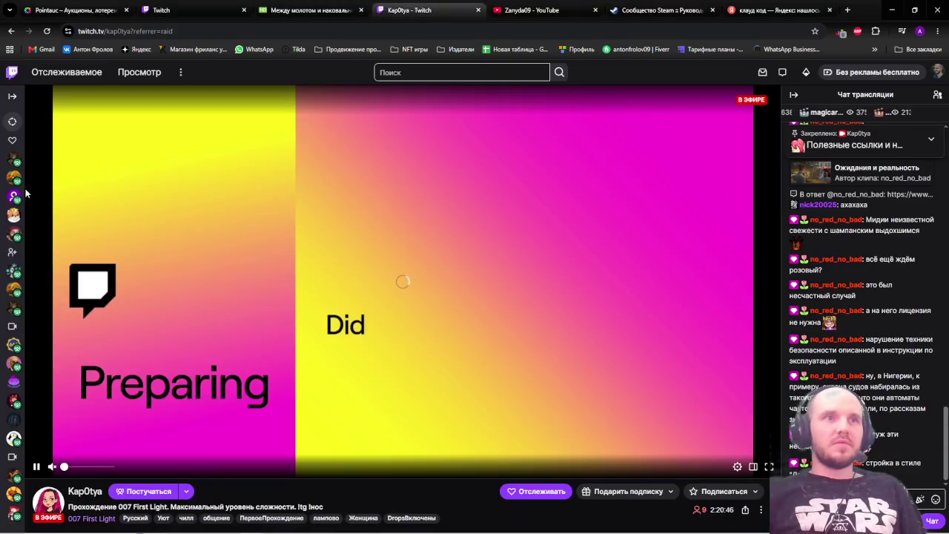
left_click(402, 280)
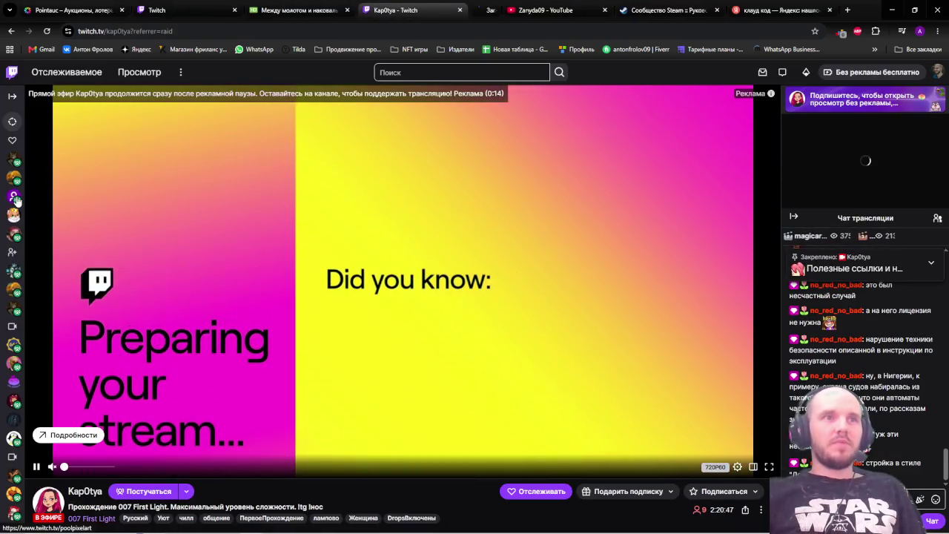
left_click(485, 10)
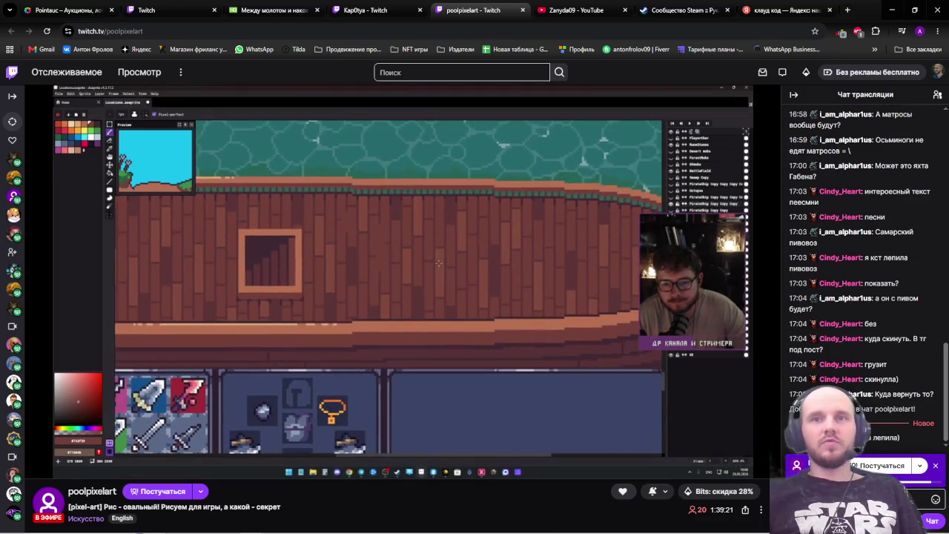
- Watch the poolpixelart stream in fullscreen, then exit fullscreen with Esc
left_click(771, 468)
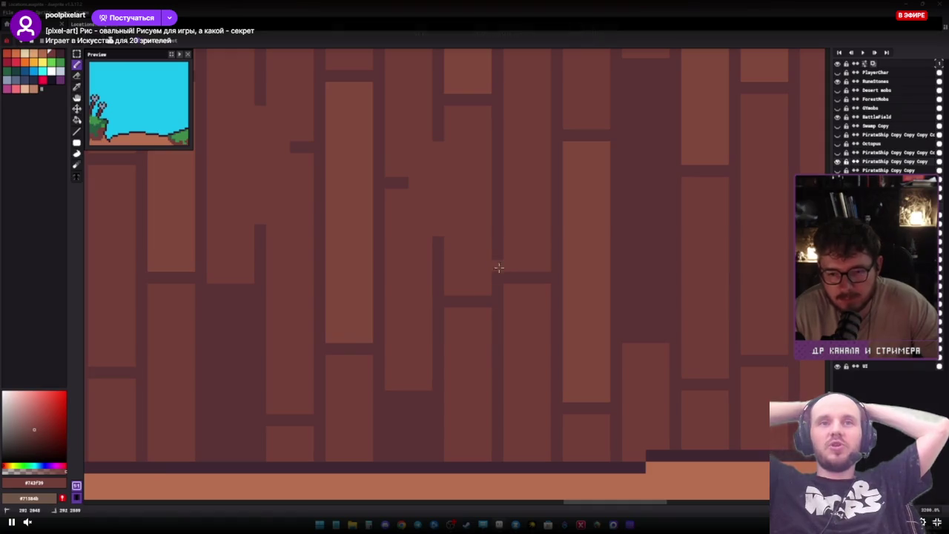
mouse_move(499, 268)
left_mouse_down()
mouse_move(515, 271)
mouse_move(481, 296)
mouse_move(496, 203)
mouse_move(496, 260)
left_mouse_up()
scroll(493, 293, "down", 5)
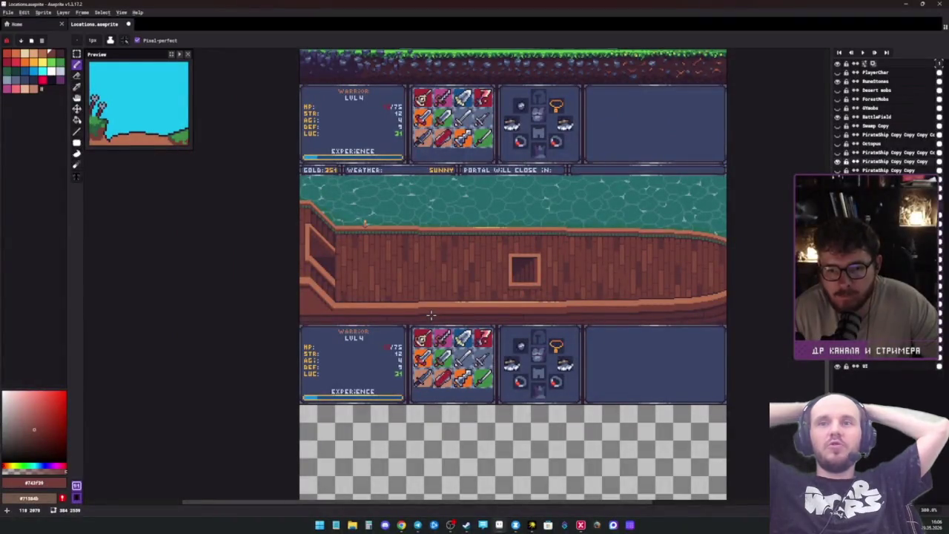
scroll(428, 313, "up", 2)
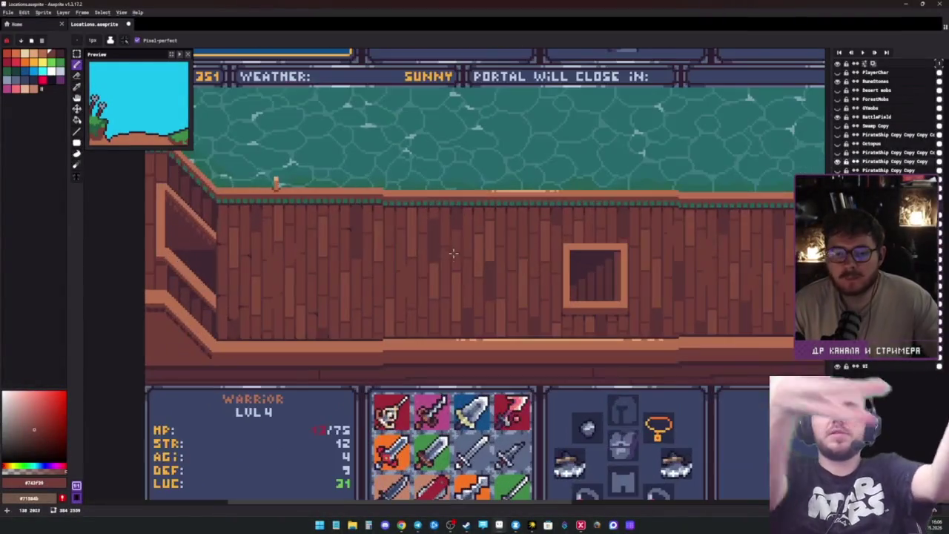
left_click(837, 145)
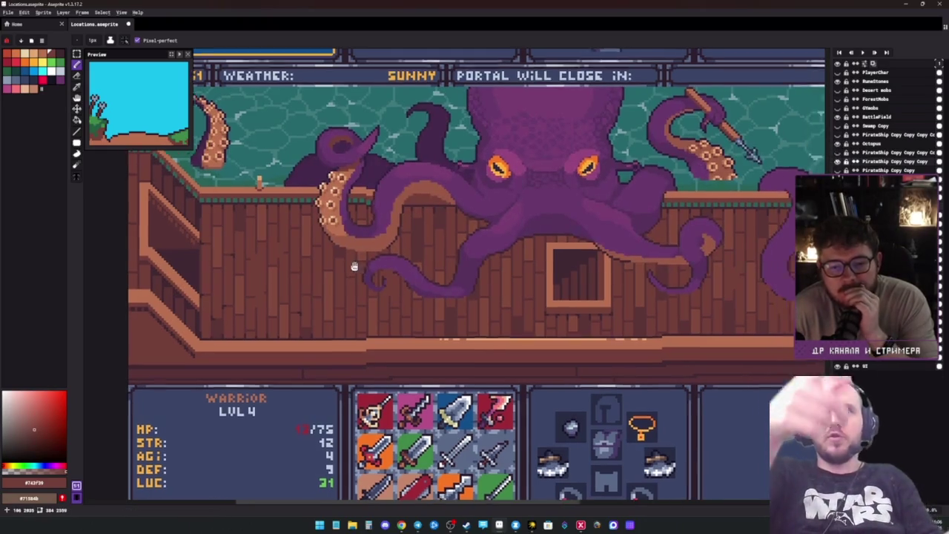
left_click_drag(647, 265, 464, 256)
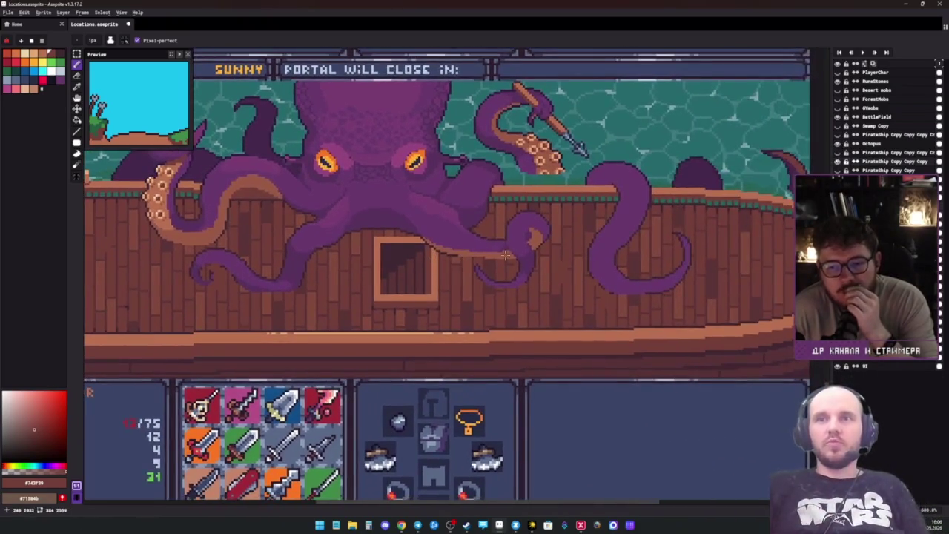
left_click_drag(214, 246, 385, 257)
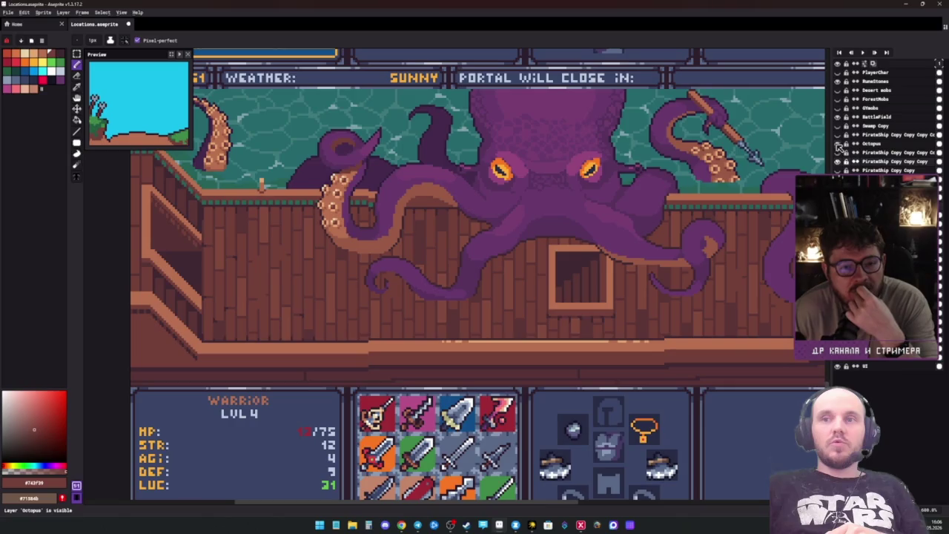
scroll(514, 197, "down", 1)
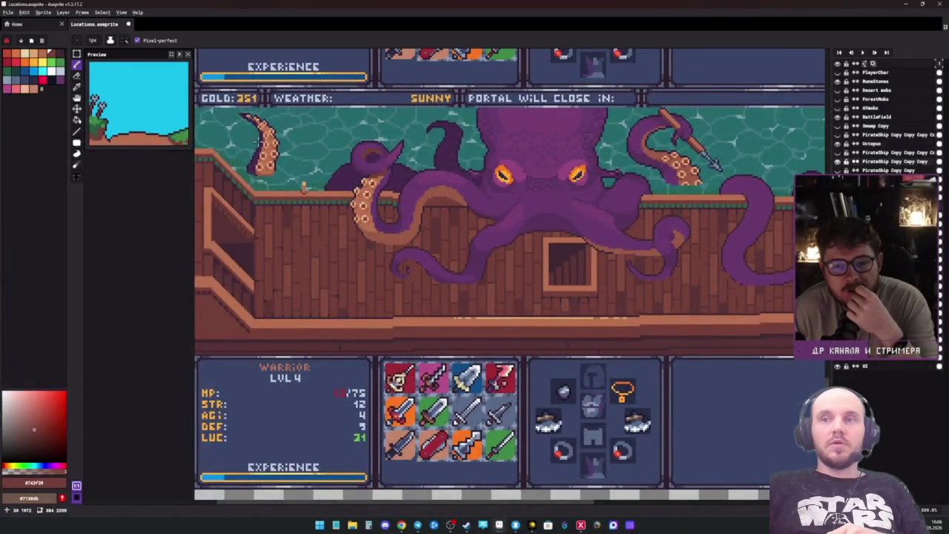
scroll(267, 147, "down", 1)
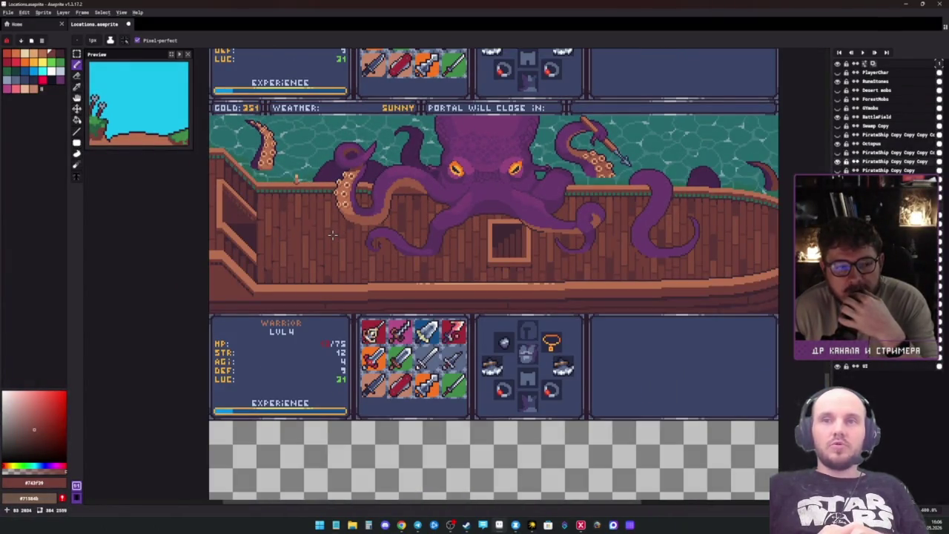
scroll(396, 229, "right", 2)
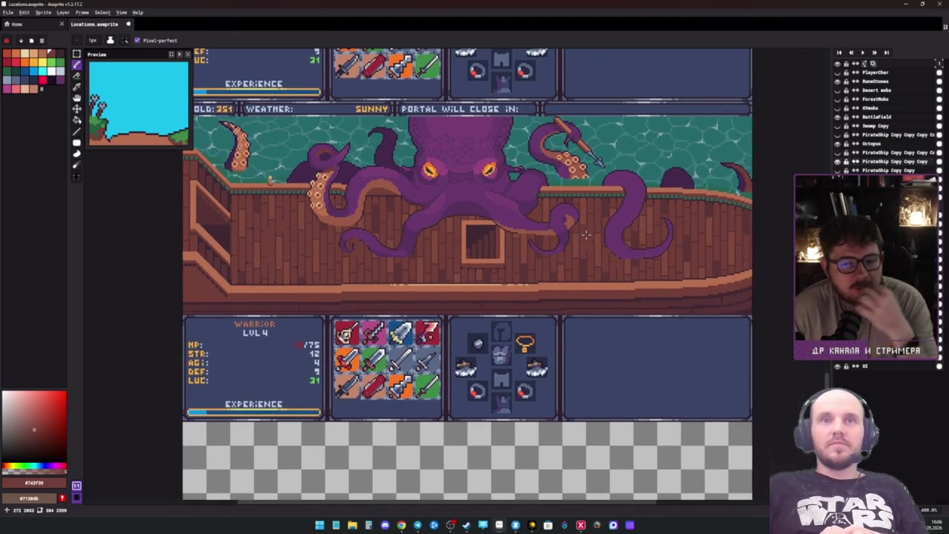
mouse_move(604, 373)
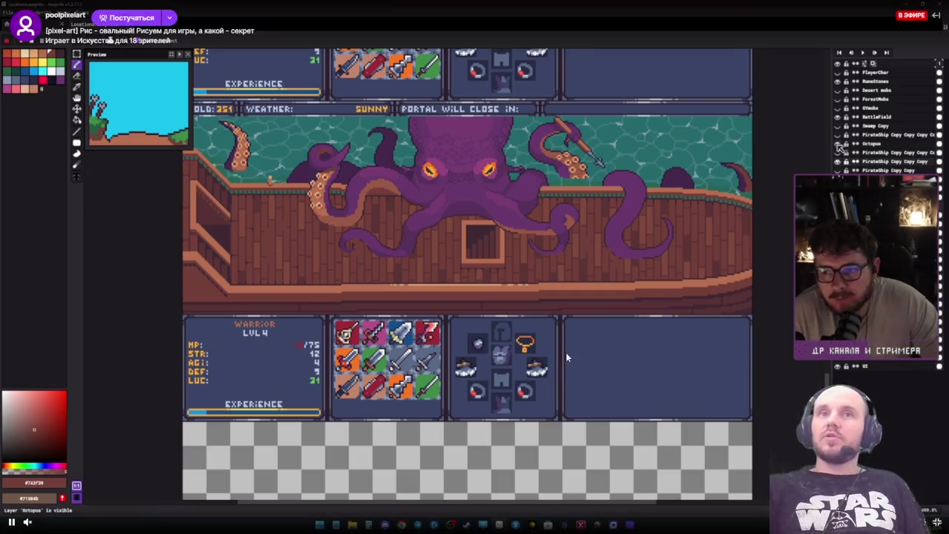
key("Escape")
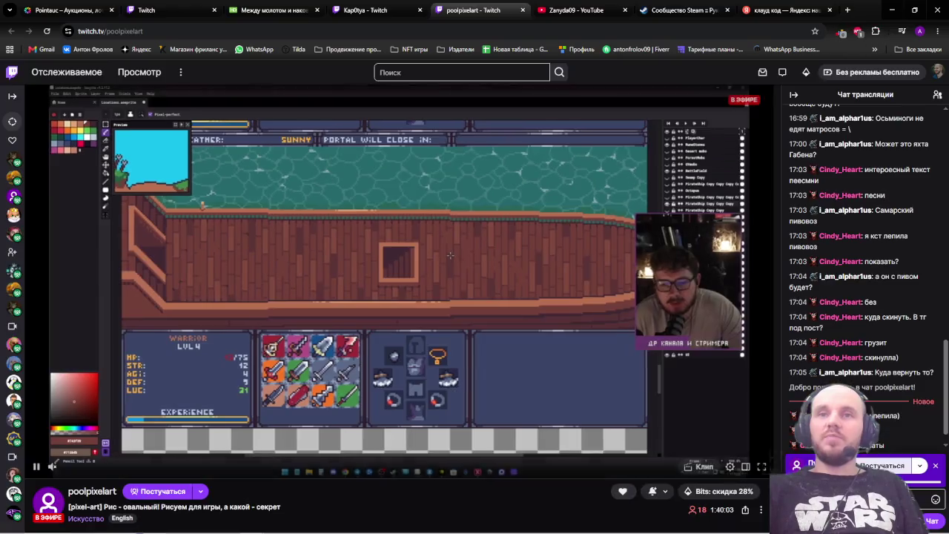
- Check the Pointauc auction tab, close the Match3Stream debug window, and bring Godot back
left_click(170, 10)
left_click(67, 9)
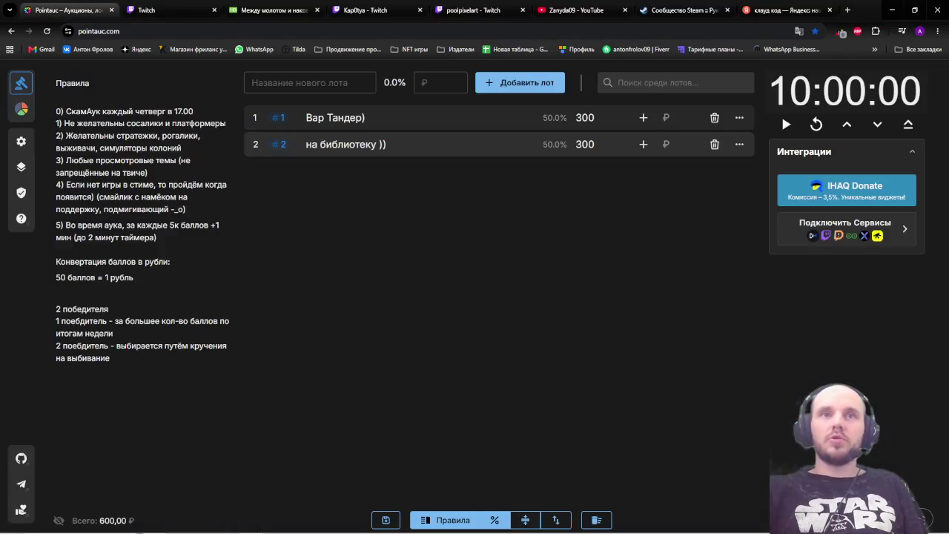
mouse_move(451, 525)
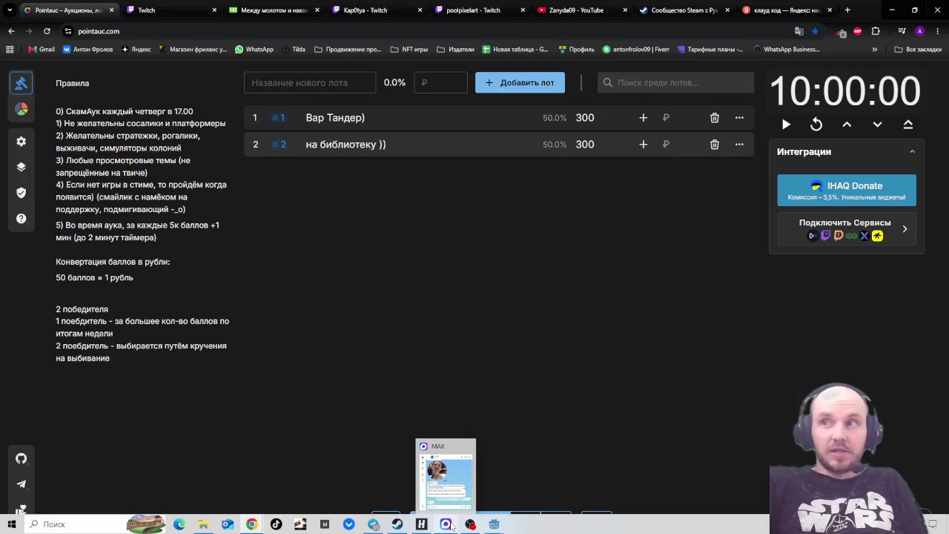
mouse_move(495, 525)
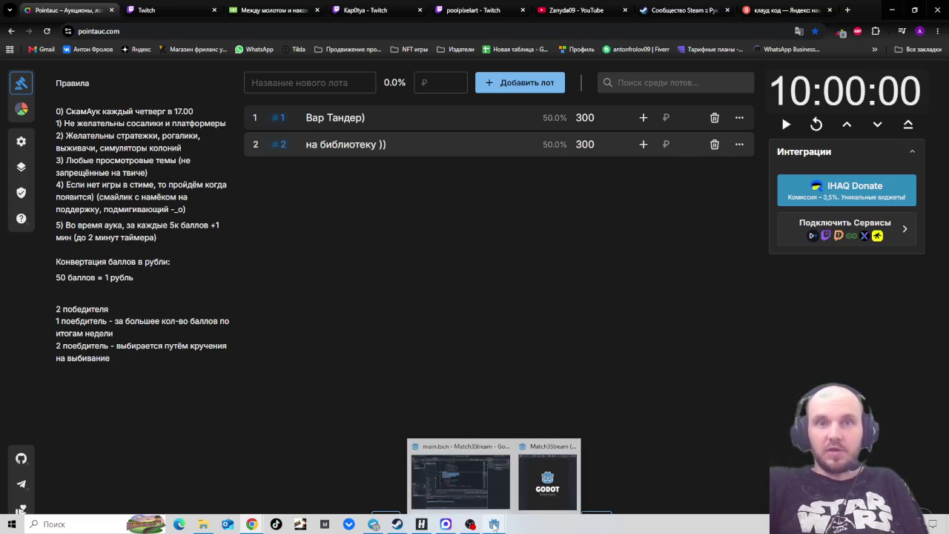
left_click(548, 482)
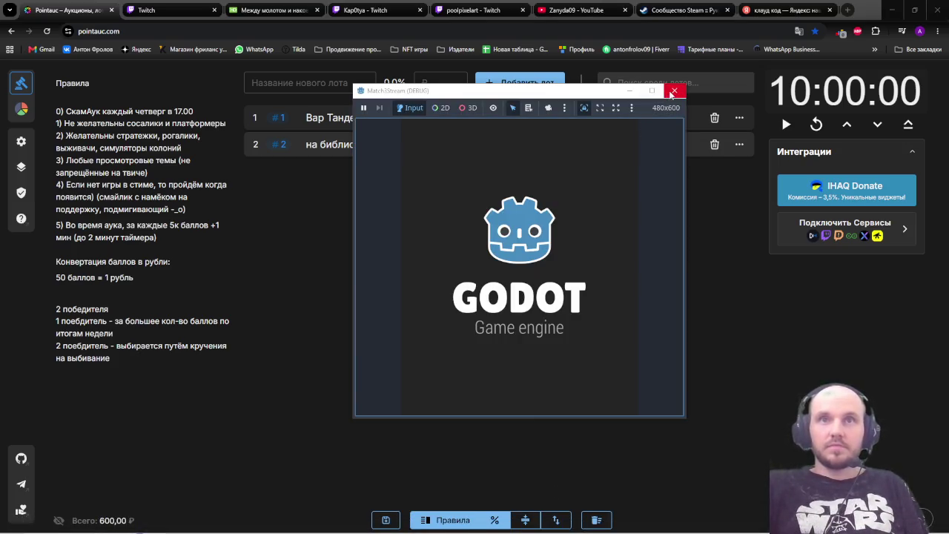
left_click(673, 90)
left_click(494, 525)
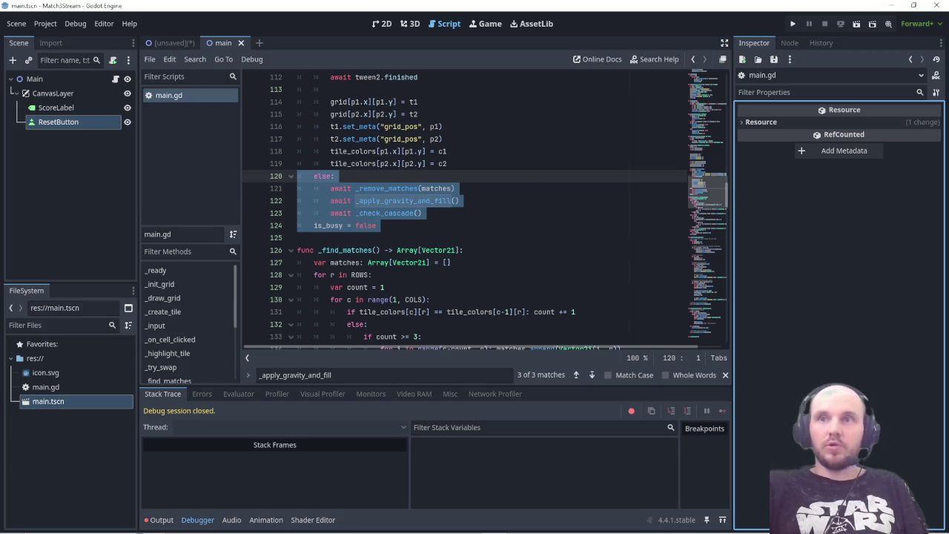
key("alt+Tab")
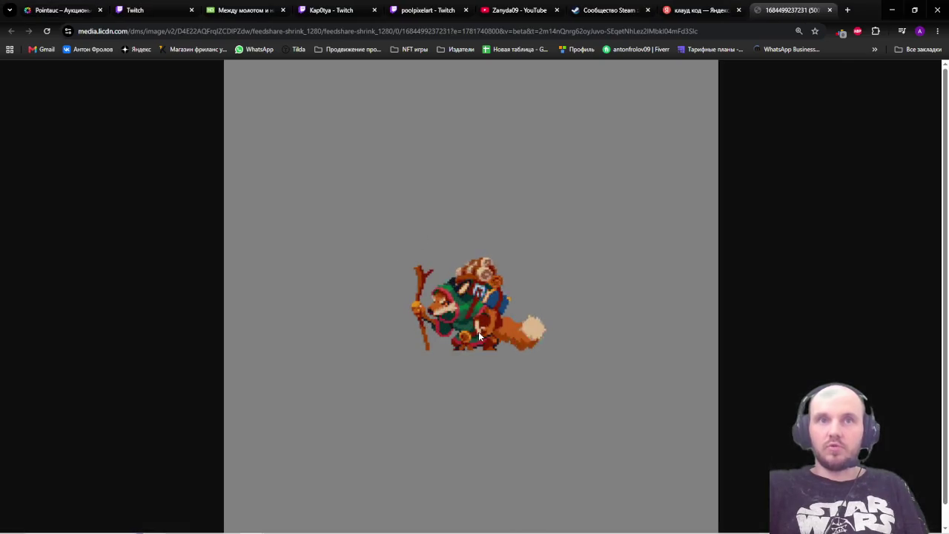
- Zoom out the sprite image page, then switch back to main.gd and clear the selection
scroll(478, 332, "up", 5)
scroll(478, 336, "down", 3)
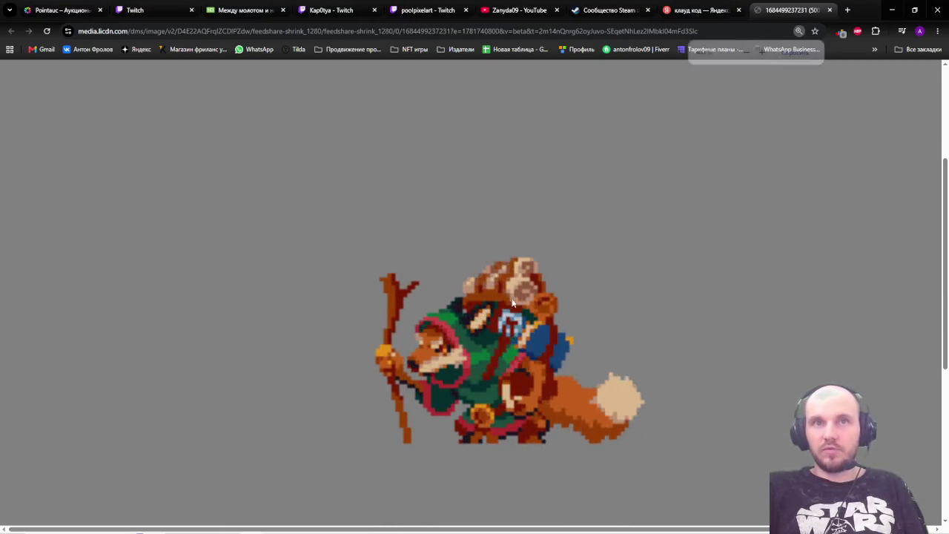
scroll(498, 291, "down", 1)
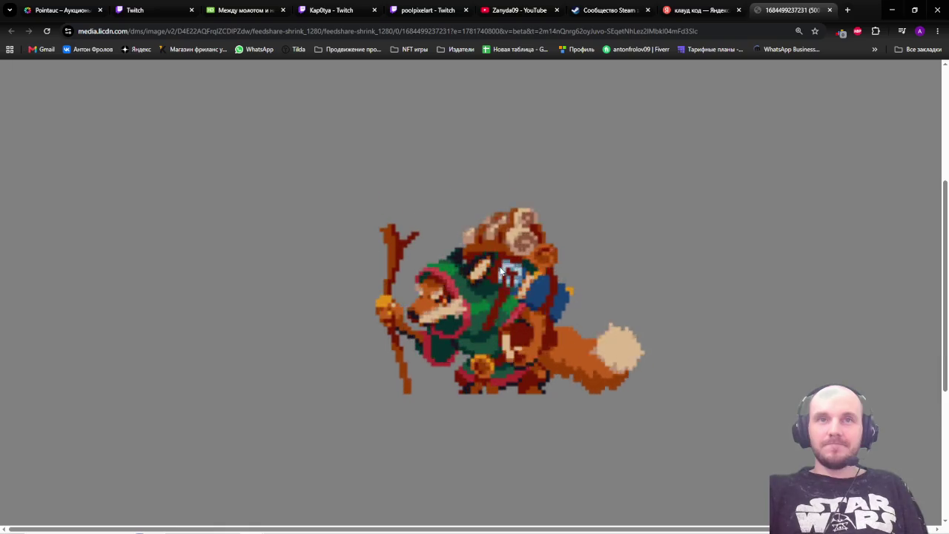
key("ctrl+minus")
key("ctrl+minus")
key("ctrl+minus")
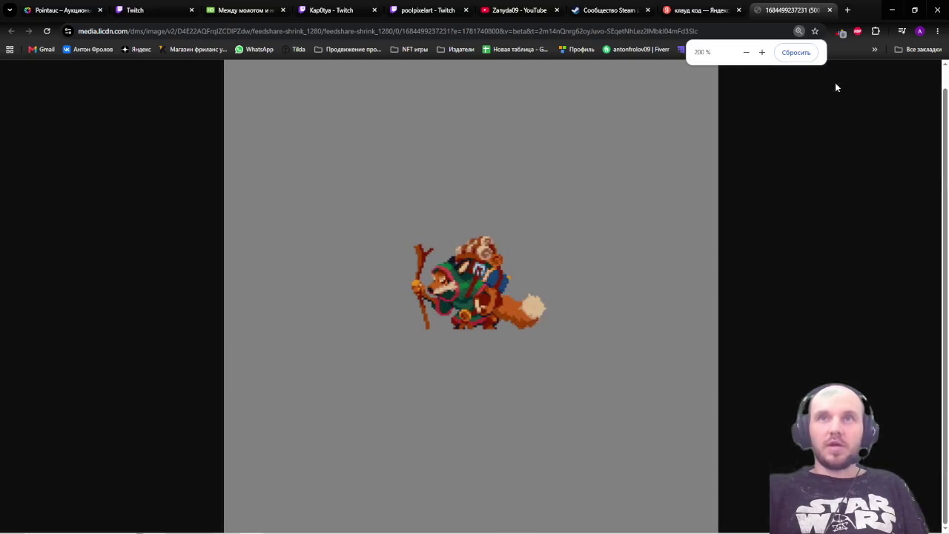
key("alt+Tab")
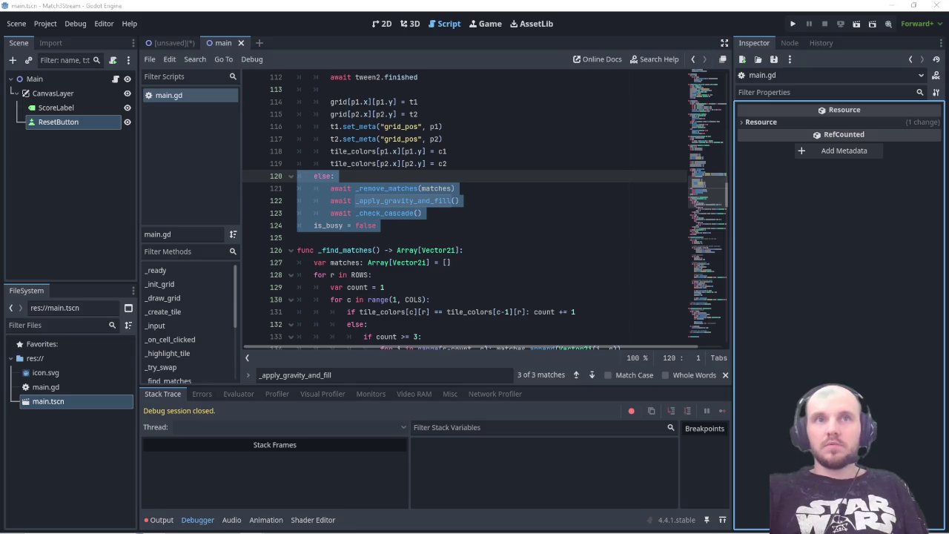
left_click(504, 222)
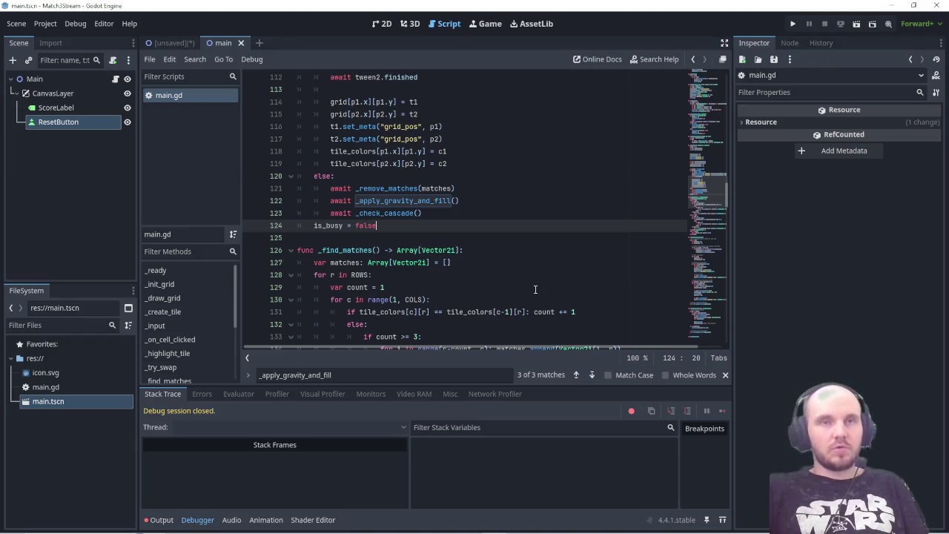
- Run the game with F5 and swap tiles to clear red, blue and green matches
key("F5")
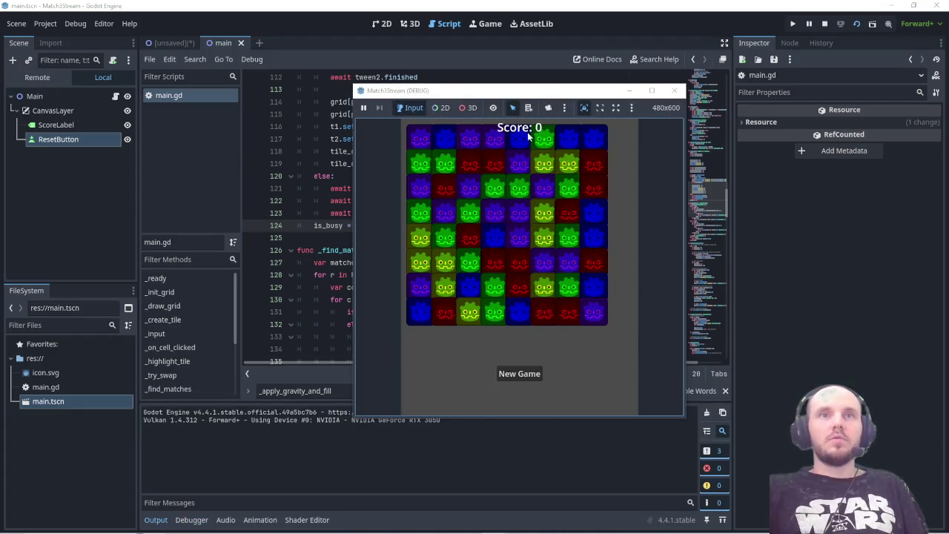
left_click_drag(543, 90, 436, 132)
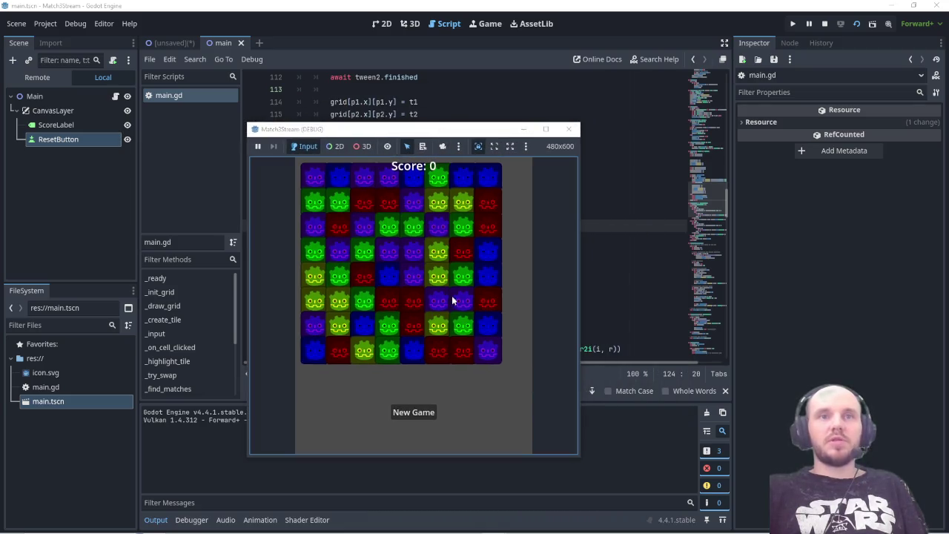
left_click(425, 359)
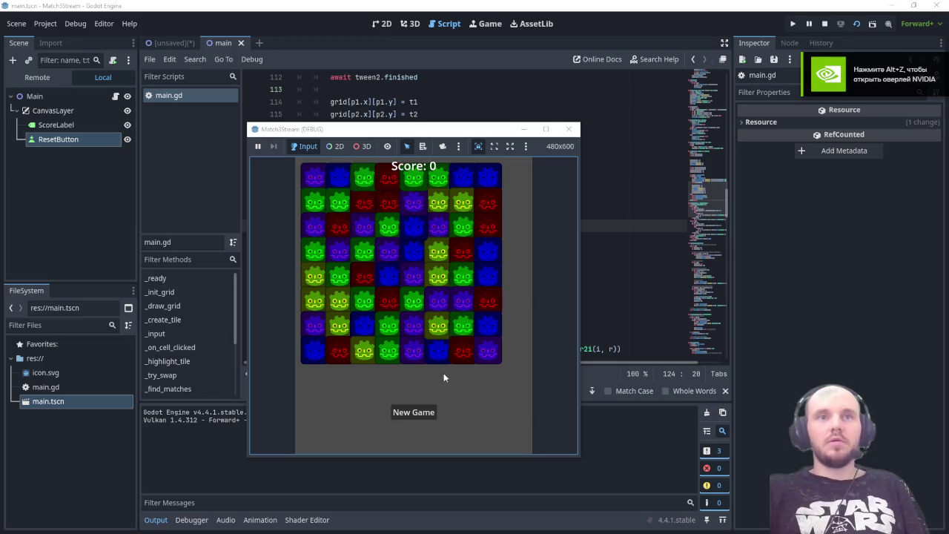
left_click_drag(427, 299, 415, 297)
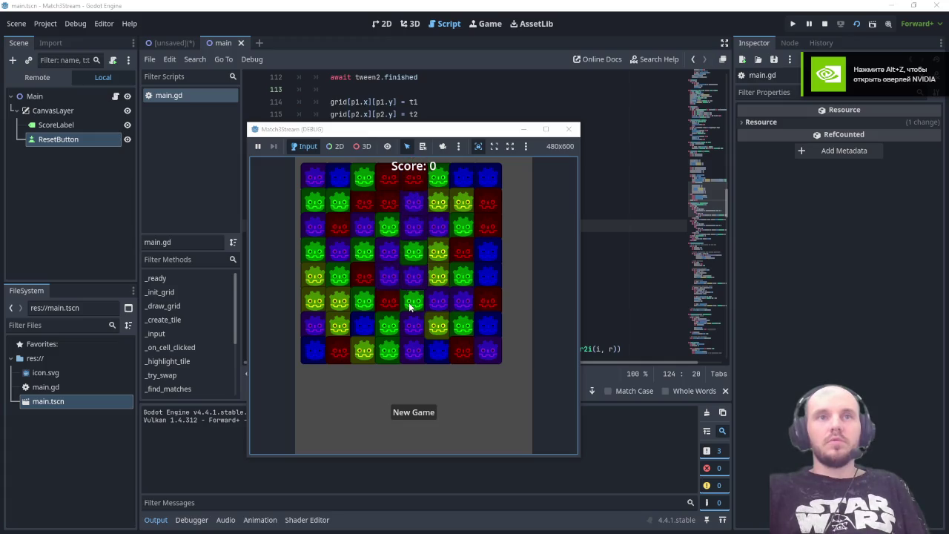
mouse_move(401, 305)
left_mouse_down()
mouse_move(417, 307)
mouse_move(416, 275)
left_mouse_up()
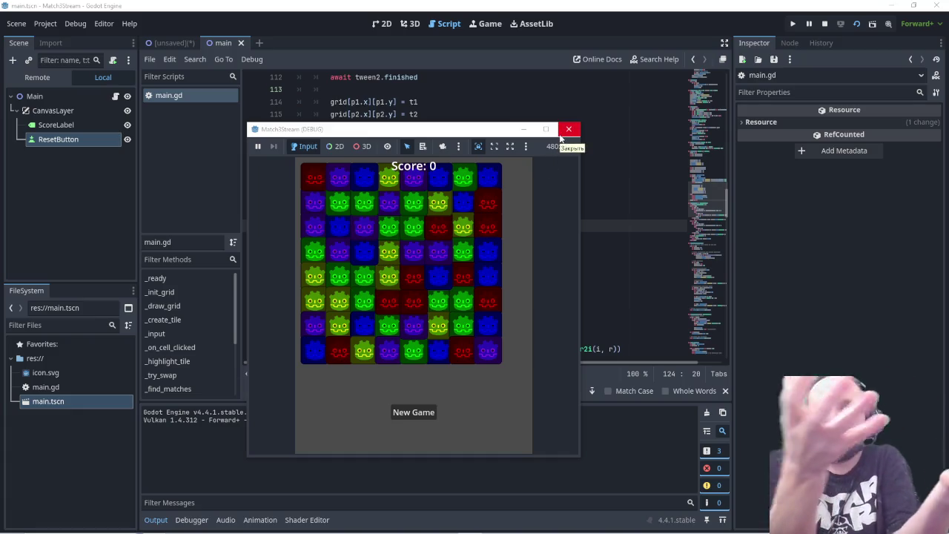
- Swap the blue and red tiles in row 5, then close the game to stop debugging
left_click(456, 277)
left_click(470, 279)
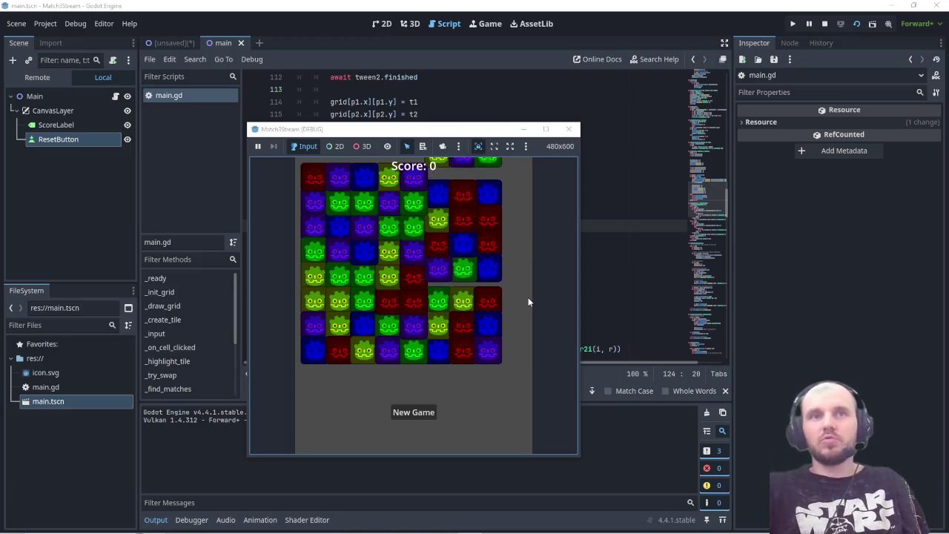
left_click(463, 277)
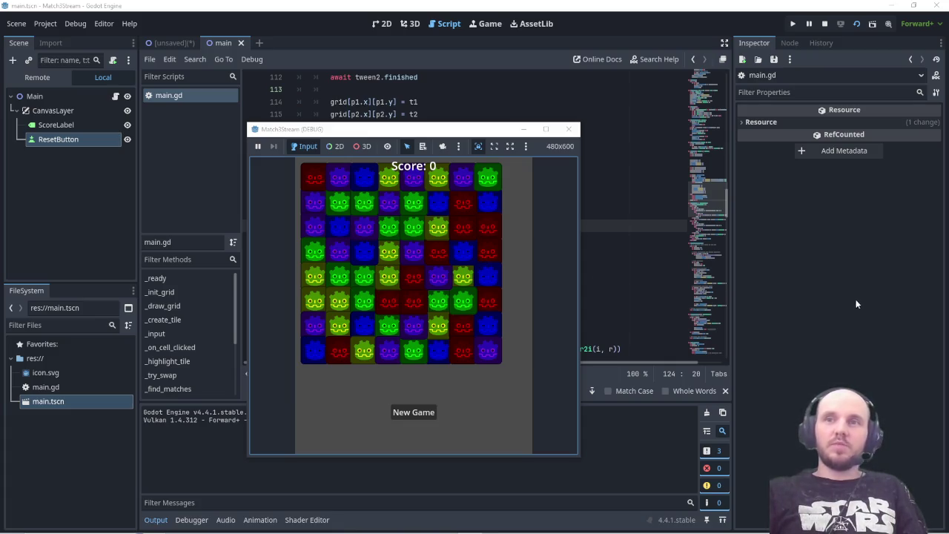
left_click(569, 129)
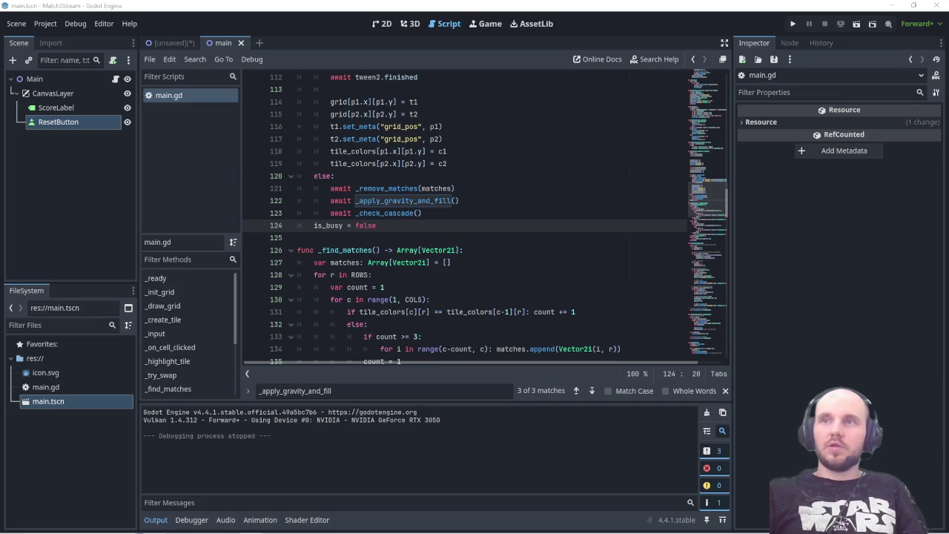
- Search main.gd for _ready() to locate the function
left_click(305, 392)
double_click(306, 391)
type("_ready()")
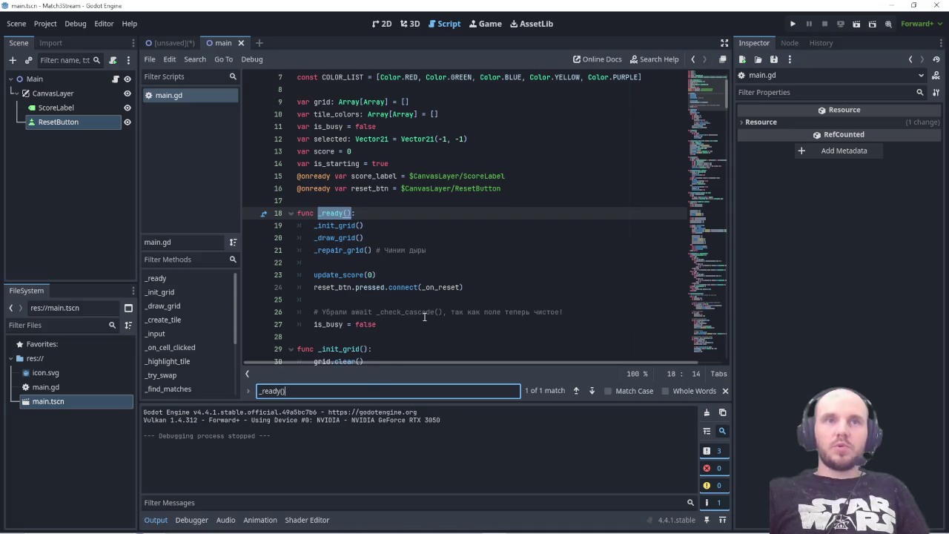
scroll(430, 320, "up", 1)
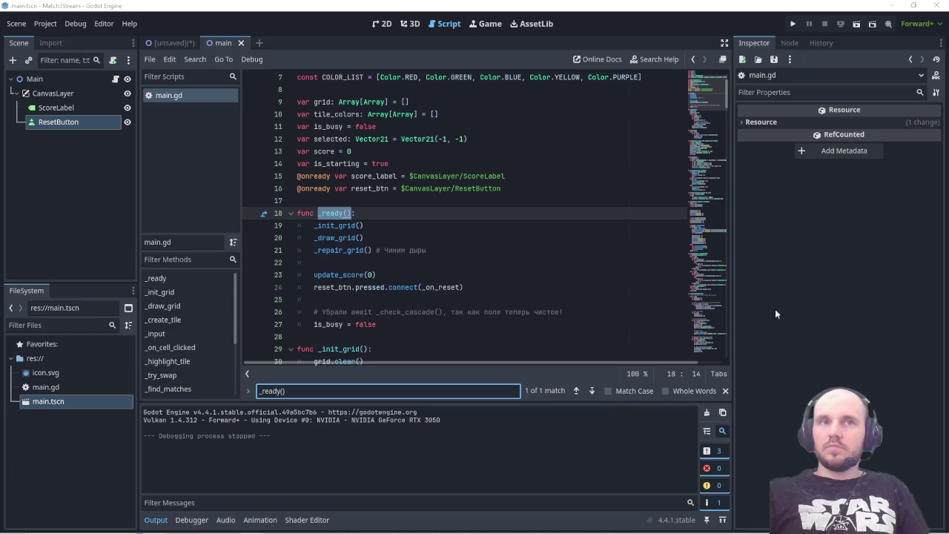
- Replace the _ready() body with the revised code setting is_starting = false, and save
left_click_drag(376, 324, 297, 213)
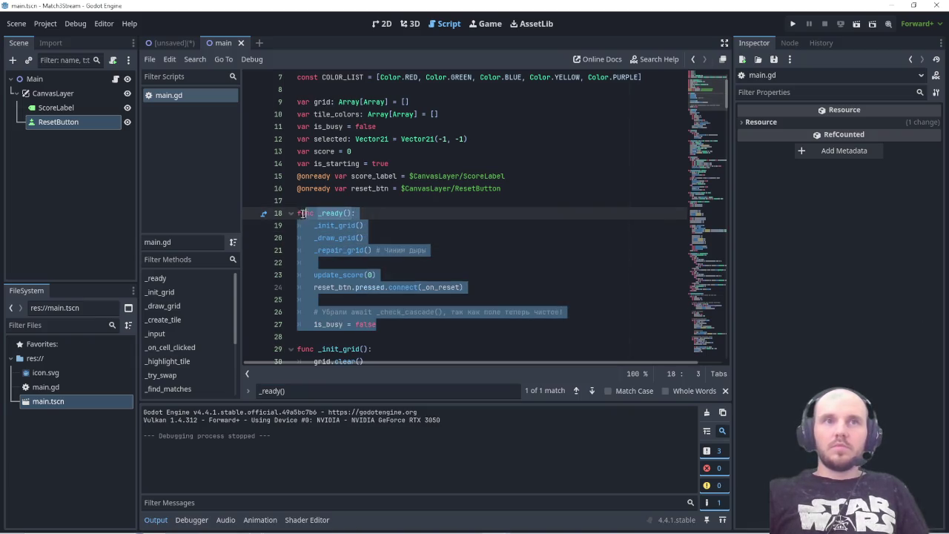
type("func _ready():     _init_grid()     _draw_grid()     _repair_grid()      update_score(0)     reset_btn.pressed.connect(_on_reset)      is_starting = false  # <-- ДОБАВЬ ЭТУ СТРОКУ!     is_busy = false")
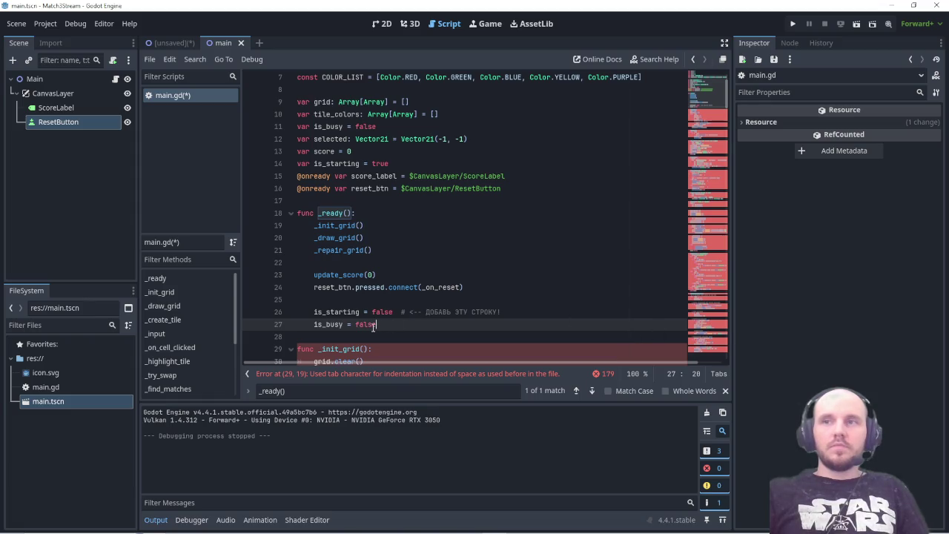
left_click_drag(377, 325, 314, 326)
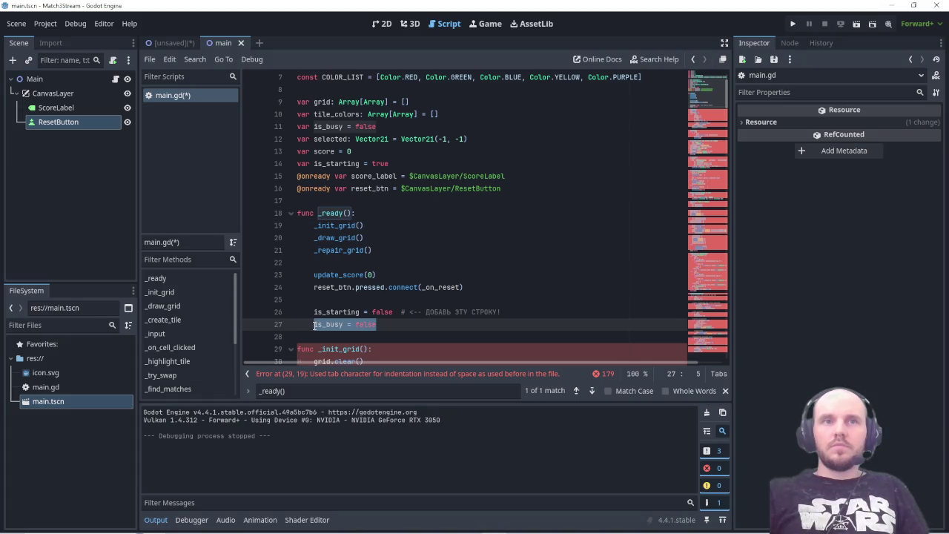
scroll(314, 325, "down", 5)
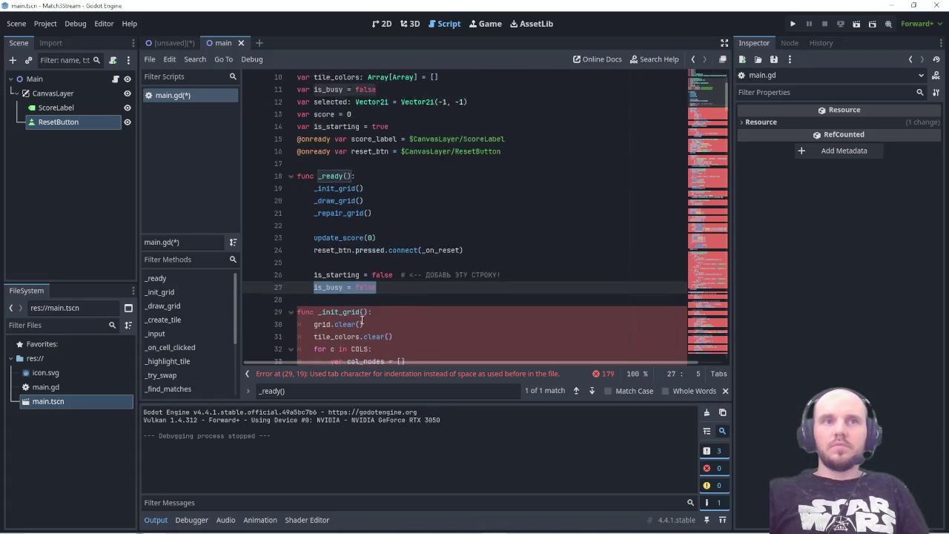
key("ctrl+s")
scroll(361, 319, "down", 4)
scroll(362, 319, "up", 8)
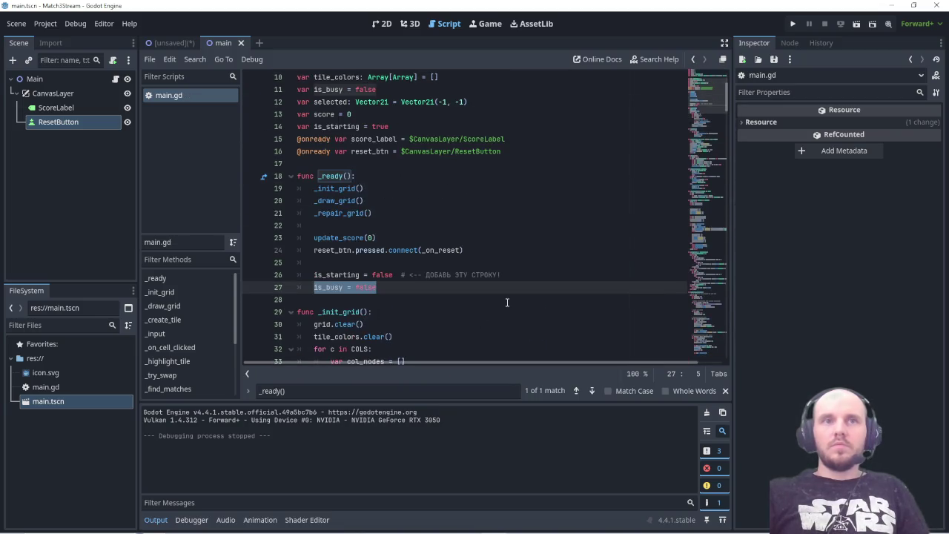
left_click(504, 301)
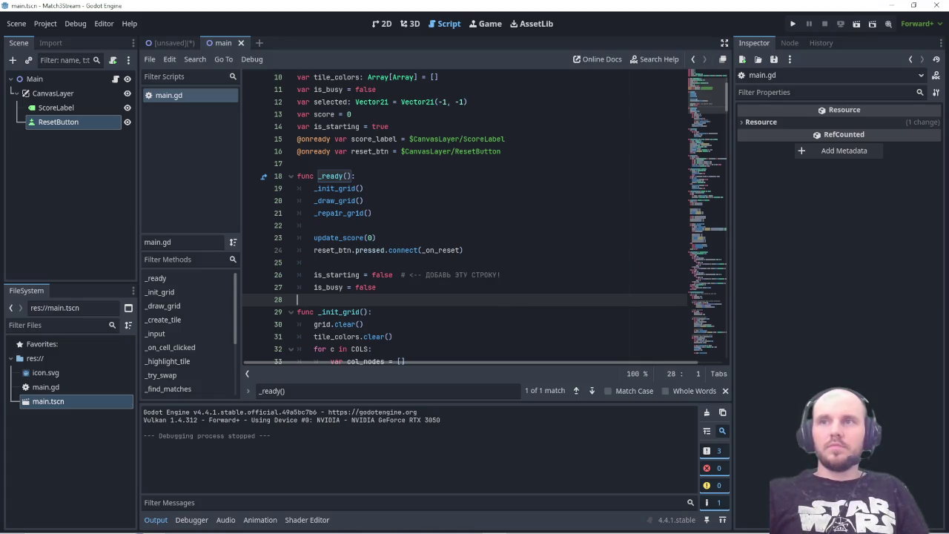
- Replace _on_reset() with code resetting is_starting, redrawing the grid and awaiting _check_cascade, then run
triple_click(318, 386)
type("_on_reset()")
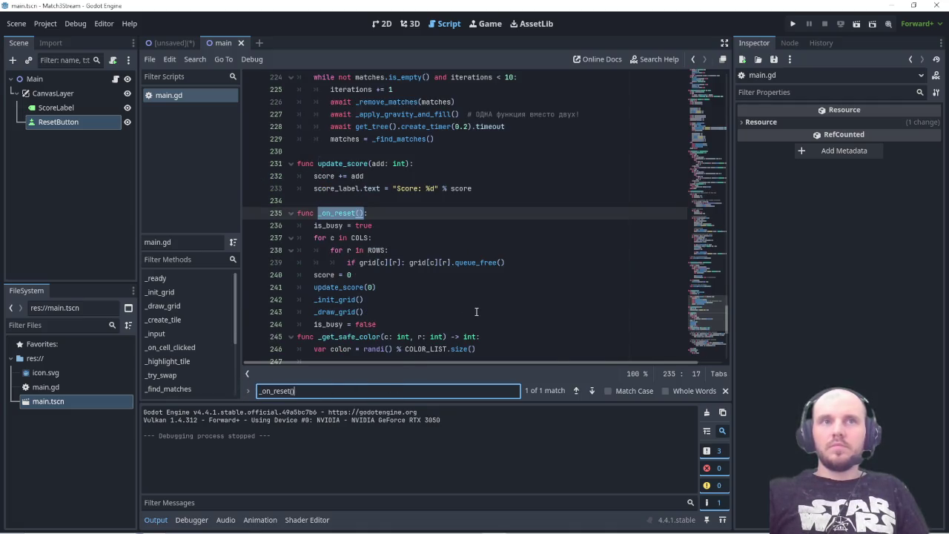
scroll(476, 311, "down", 1)
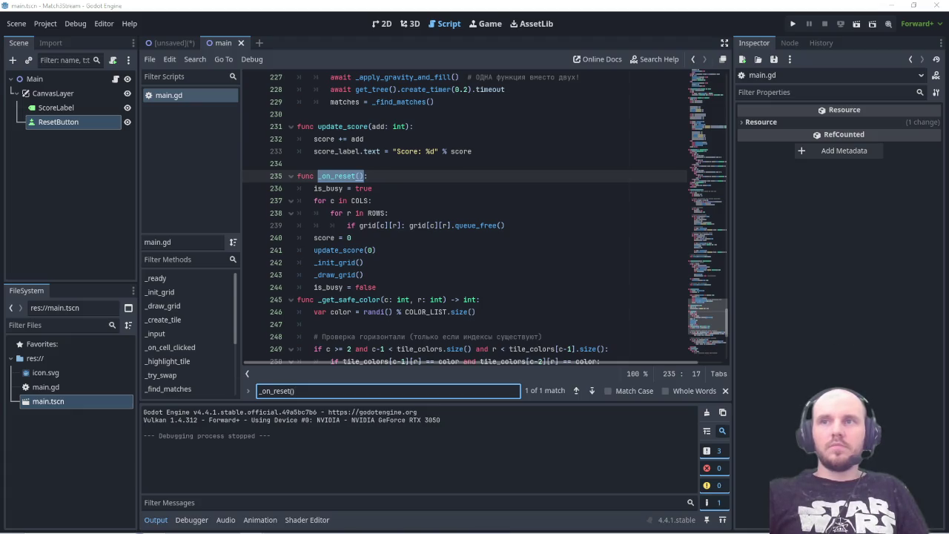
mouse_move(378, 287)
left_mouse_down()
mouse_move(314, 263)
mouse_move(297, 176)
left_mouse_up()
type("func _on_reset(): \tis_busy = true \tis_starting = true  # Сбрасываем флаг \t# ... остальной код ... \t_init_grid() \t_draw_grid() \tawait _check_cascade() \tis_starting = false  # <-- И ЭТУ ТОЖЕ! \tis_busy = false")
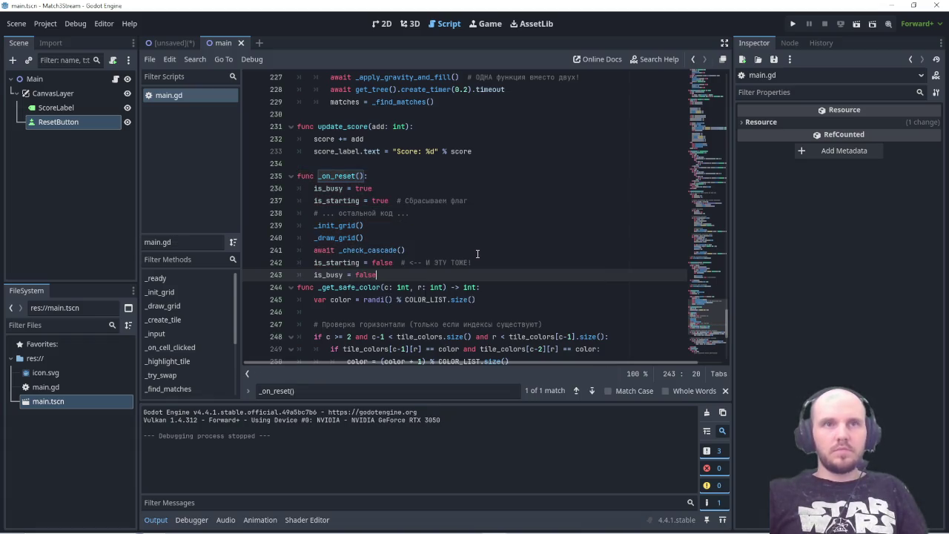
key("F5")
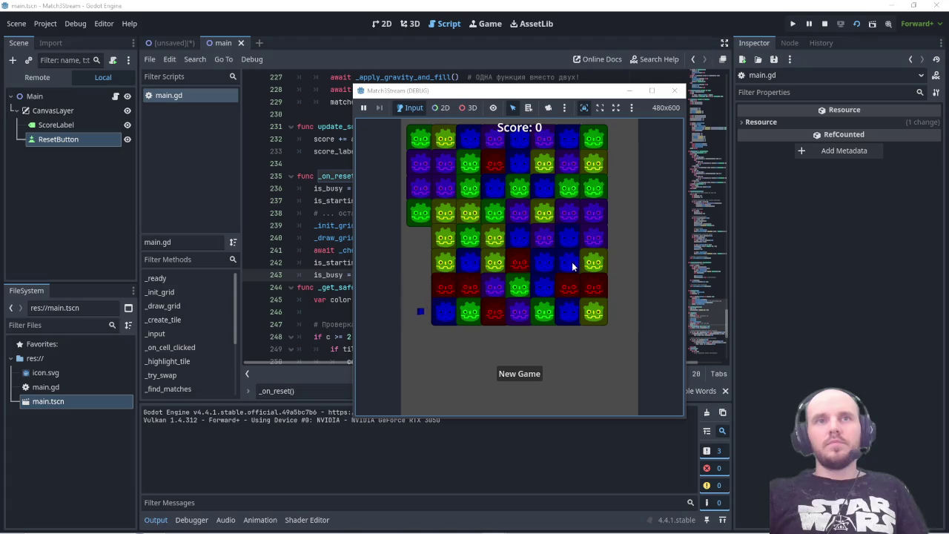
- Make two scoring swaps to reach 620 points, then maximize the Chrome forest image window
left_click(549, 263)
left_click(544, 285)
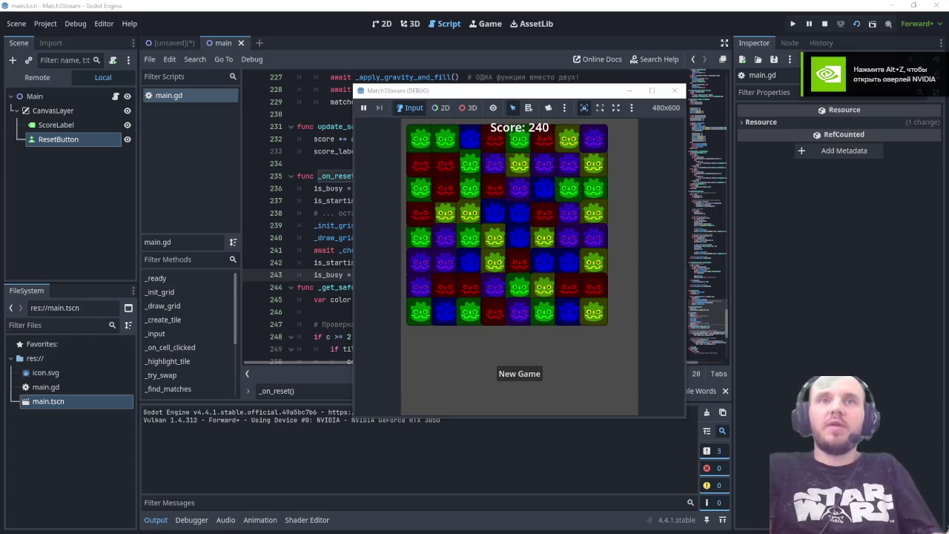
left_click(415, 243)
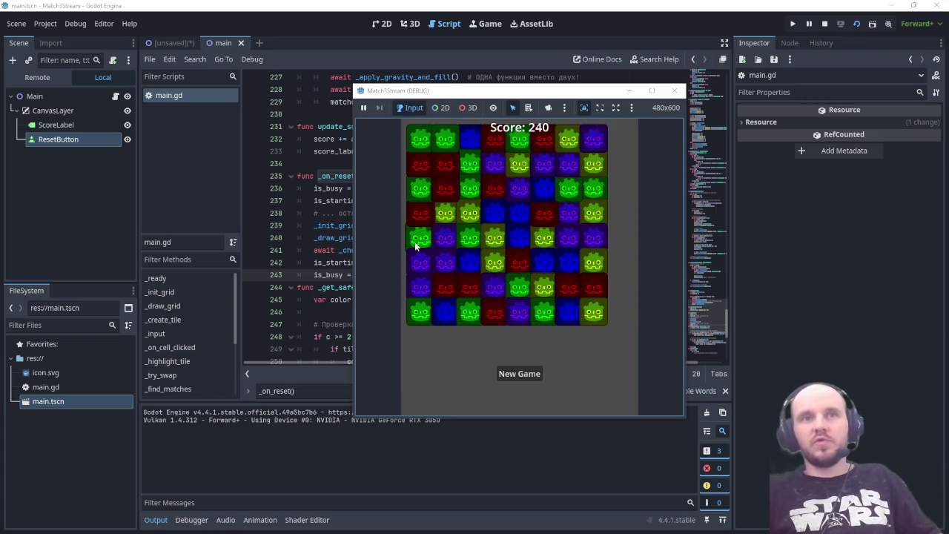
left_click(448, 240)
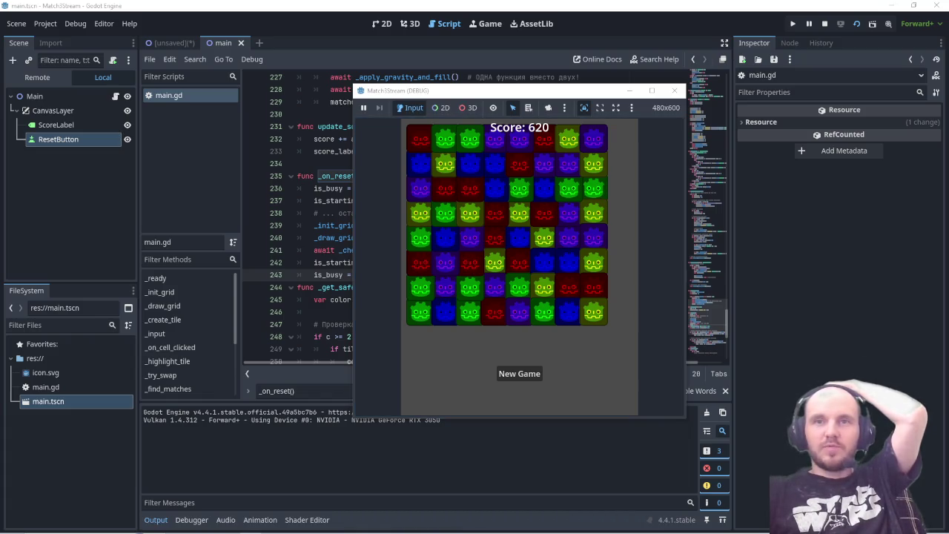
left_click_drag(654, 163, 474, 134)
left_click(571, 140)
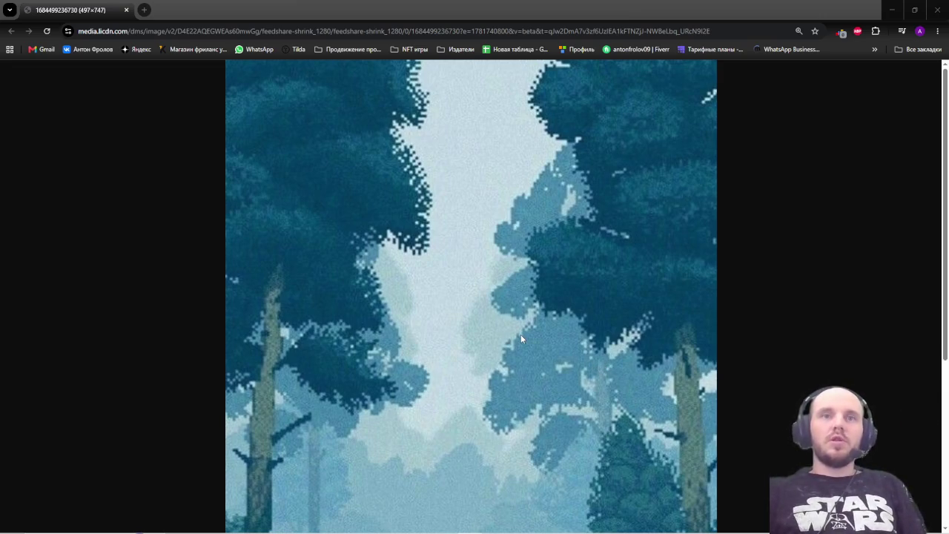
- Scroll over the pixel-art forest image, then close Chrome
scroll(520, 338, "down", 4)
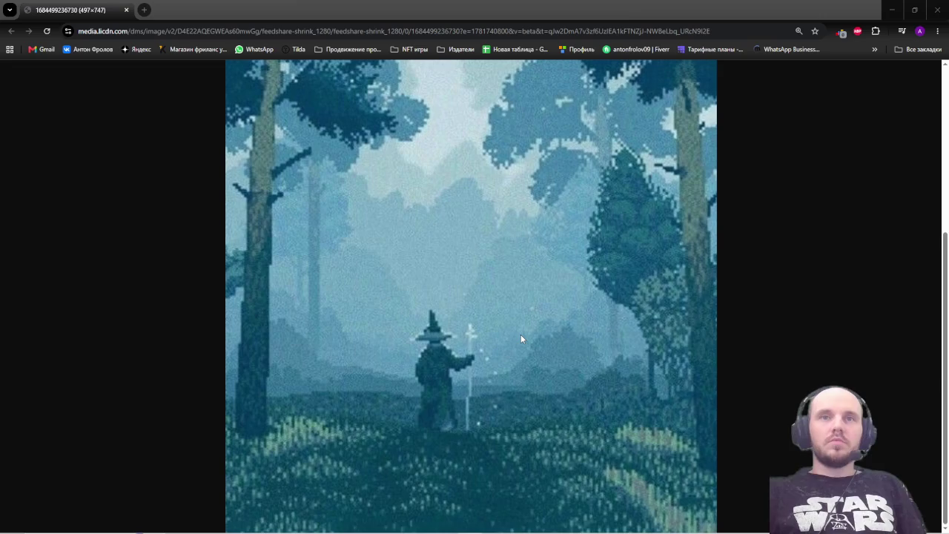
scroll(520, 338, "up", 4)
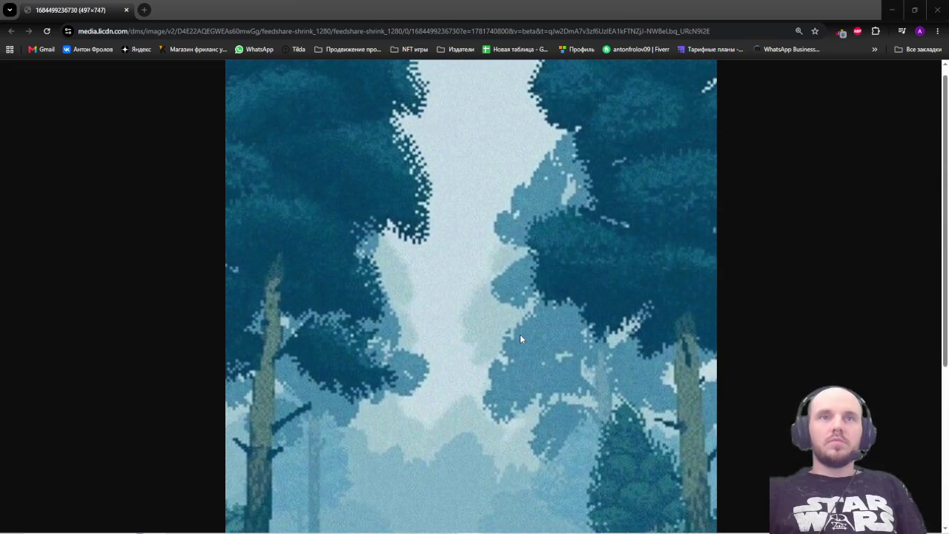
scroll(519, 338, "down", 4, "ctrl")
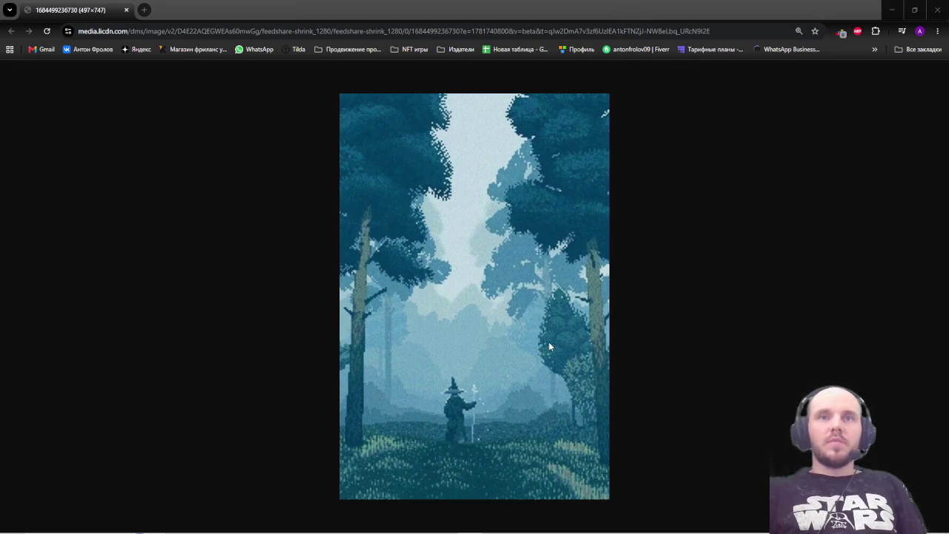
scroll(548, 346, "up", 1, "ctrl")
scroll(523, 325, "up", 6, "ctrl")
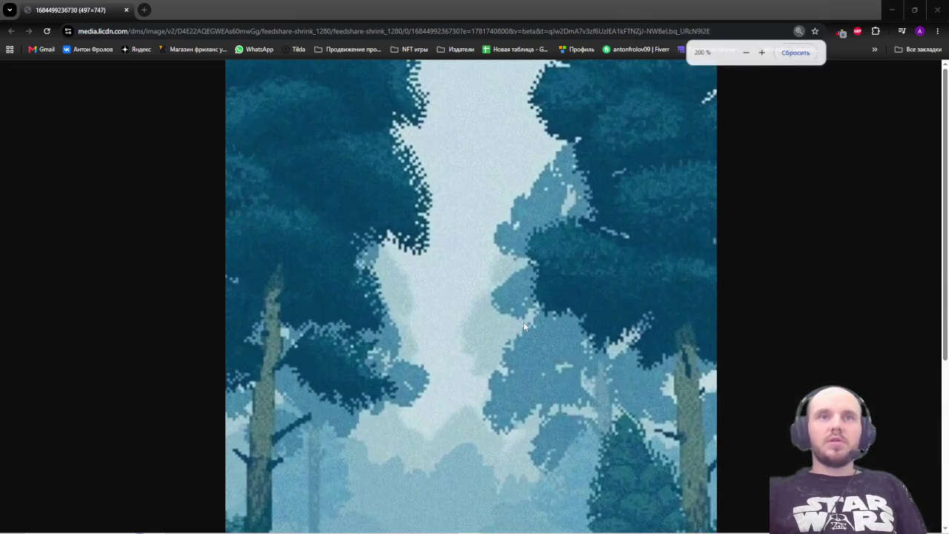
scroll(523, 326, "down", 6, "ctrl")
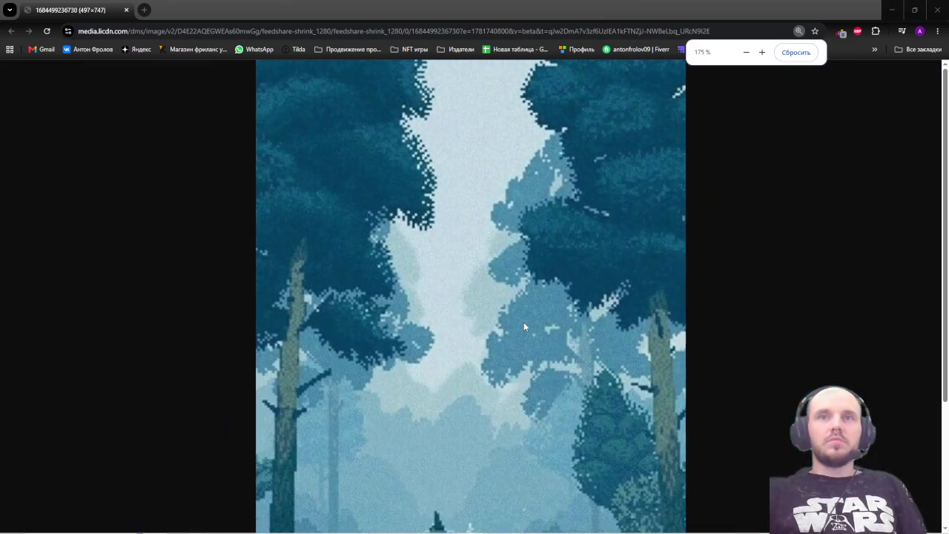
scroll(523, 326, "down", 1, "ctrl")
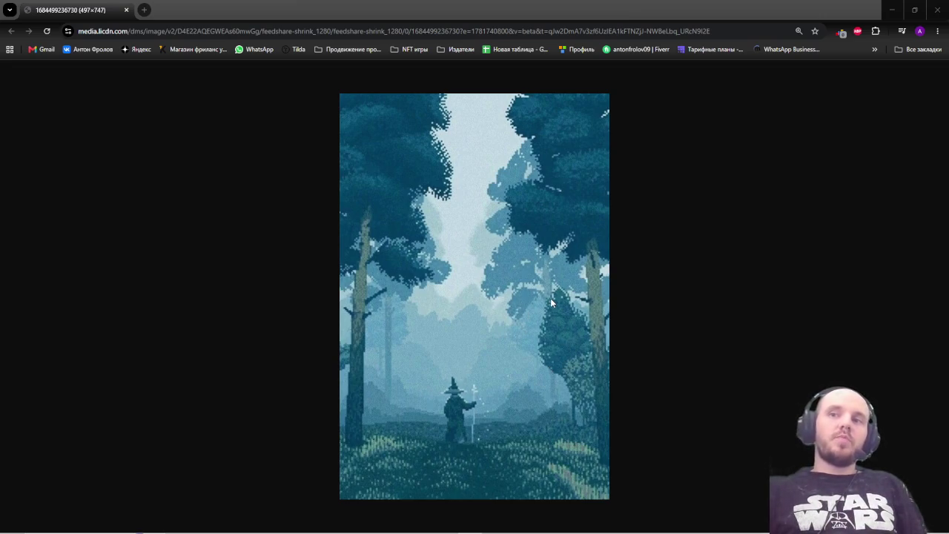
left_click(937, 12)
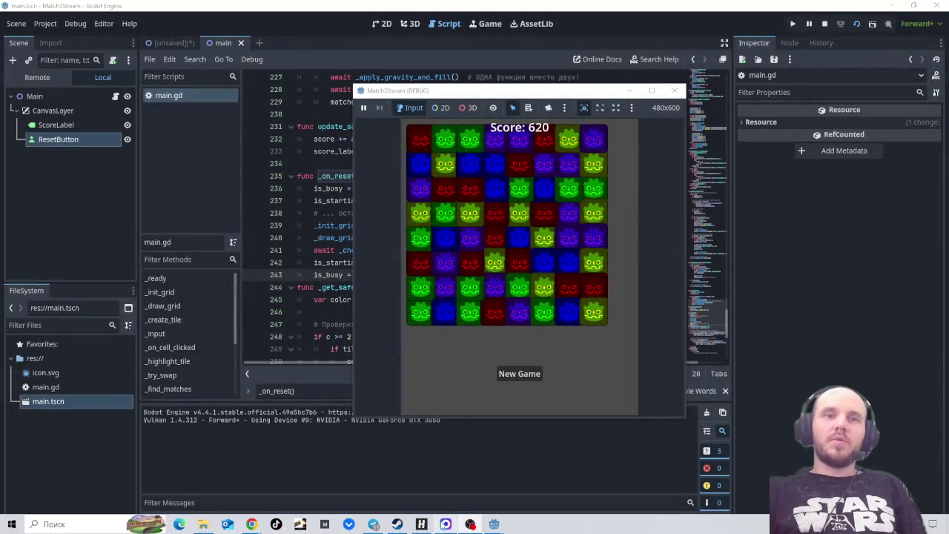
- Switch to Steam and open the wishlist from the store menu
left_click(420, 524)
mouse_move(76, 45)
left_click(74, 73)
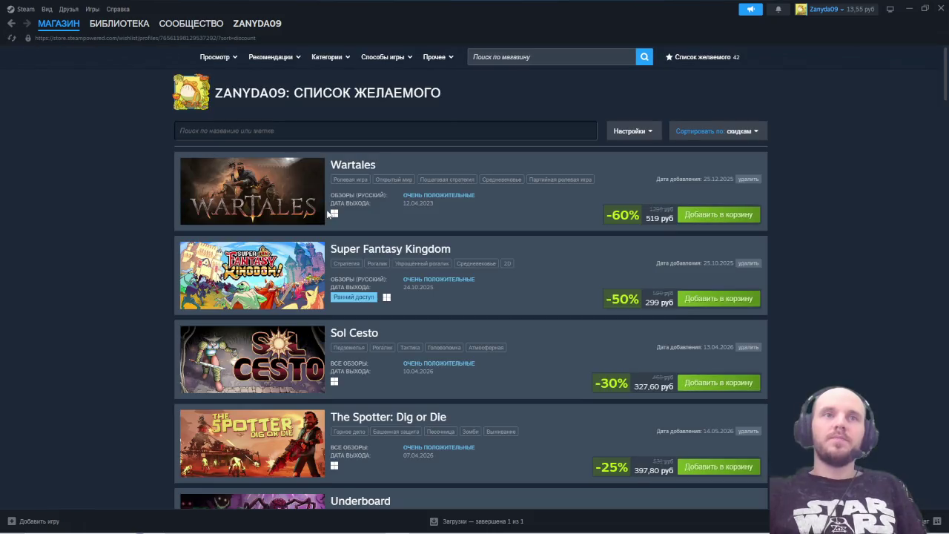
- Scroll down through the discount-sorted Steam wishlist
scroll(531, 257, "down", 2)
scroll(530, 257, "down", 5)
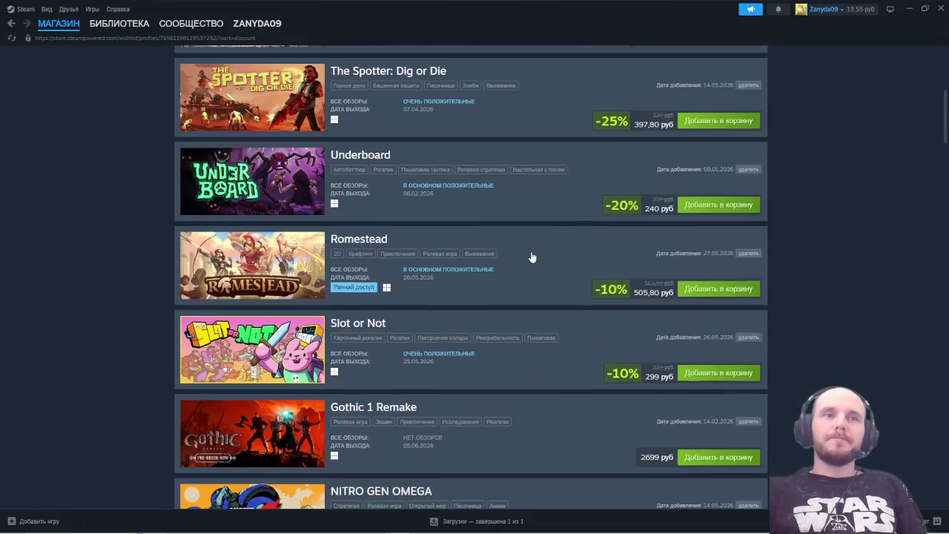
scroll(531, 257, "down", 2)
scroll(531, 257, "down", 4)
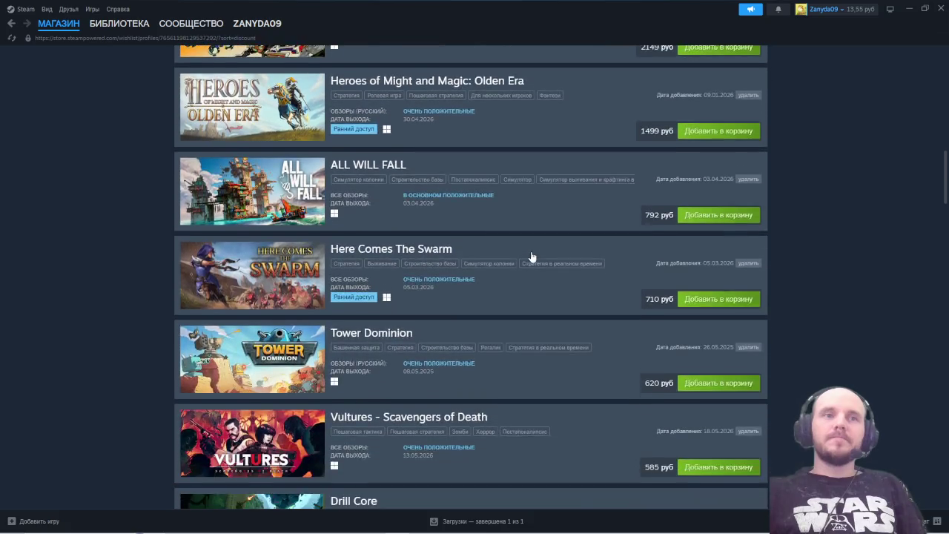
scroll(531, 256, "down", 4)
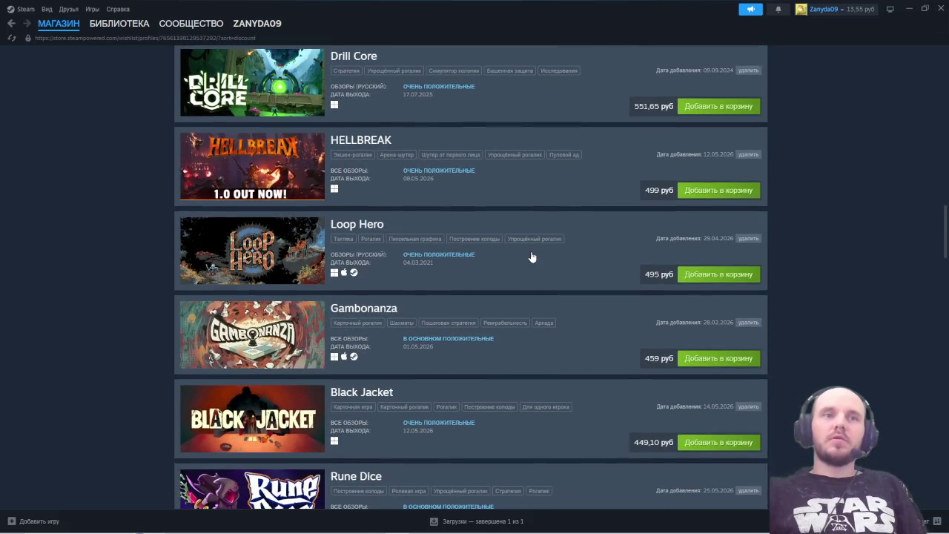
scroll(531, 256, "down", 4)
scroll(531, 257, "down", 2)
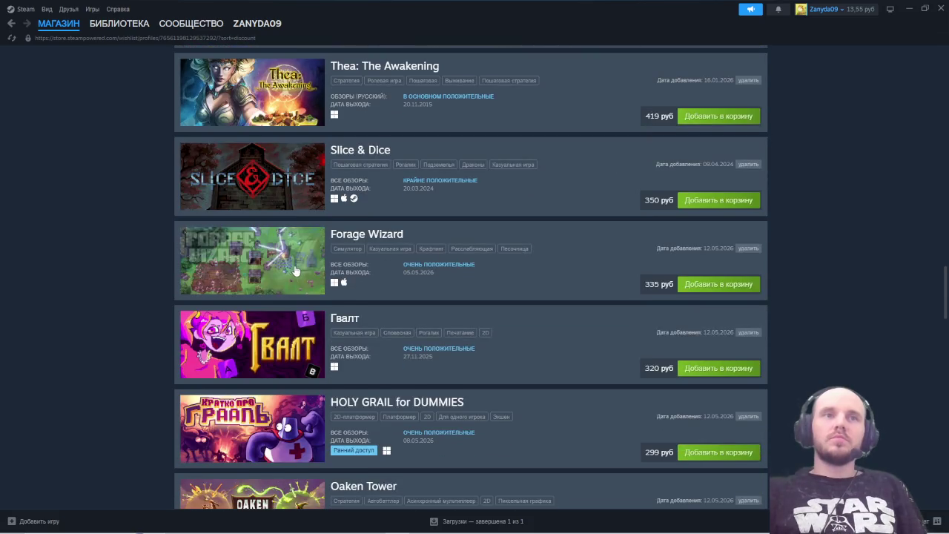
scroll(525, 261, "down", 1)
scroll(524, 264, "down", 2)
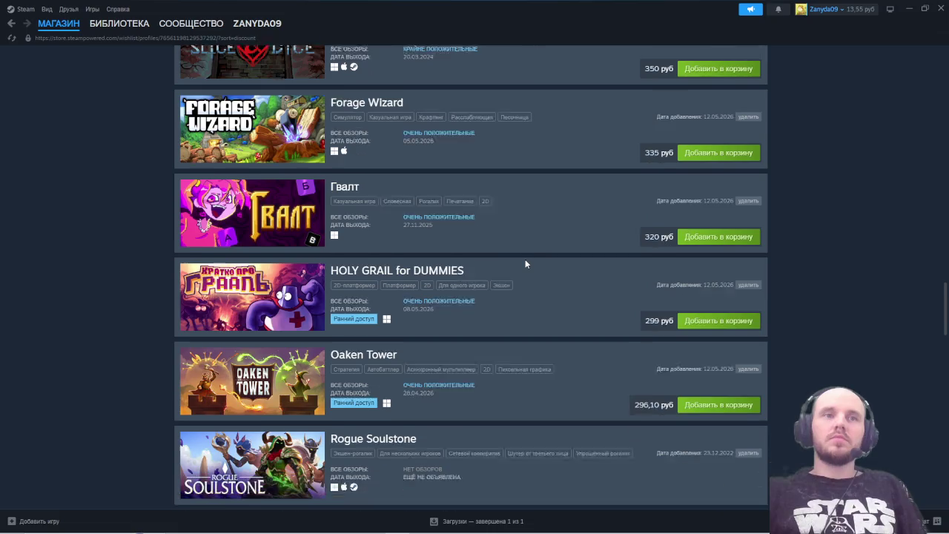
scroll(525, 263, "down", 1)
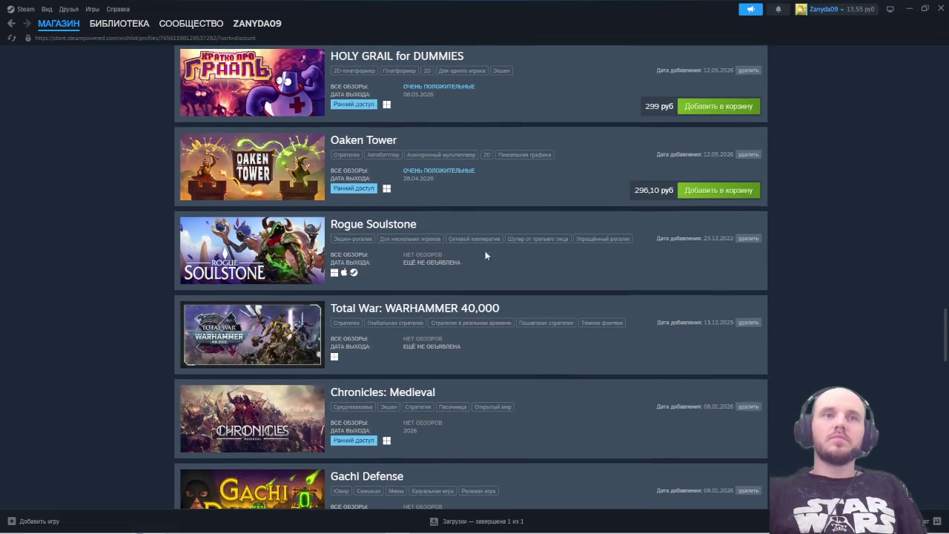
scroll(296, 252, "down", 3)
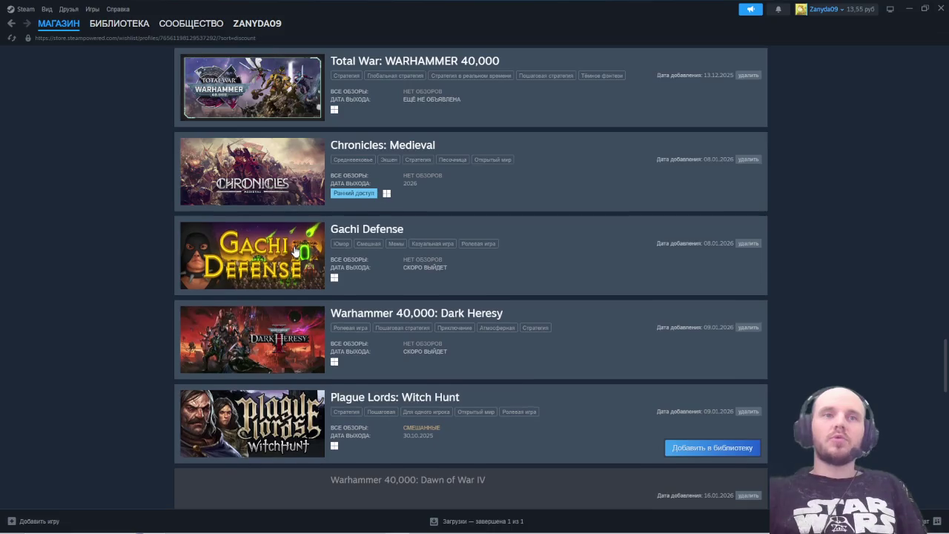
scroll(295, 272, "down", 2)
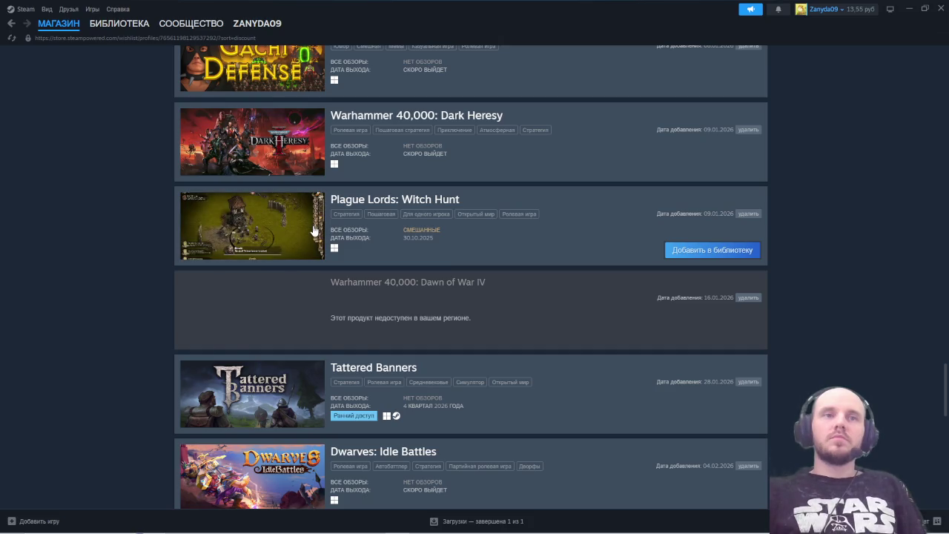
scroll(314, 230, "down", 2)
scroll(313, 230, "down", 5)
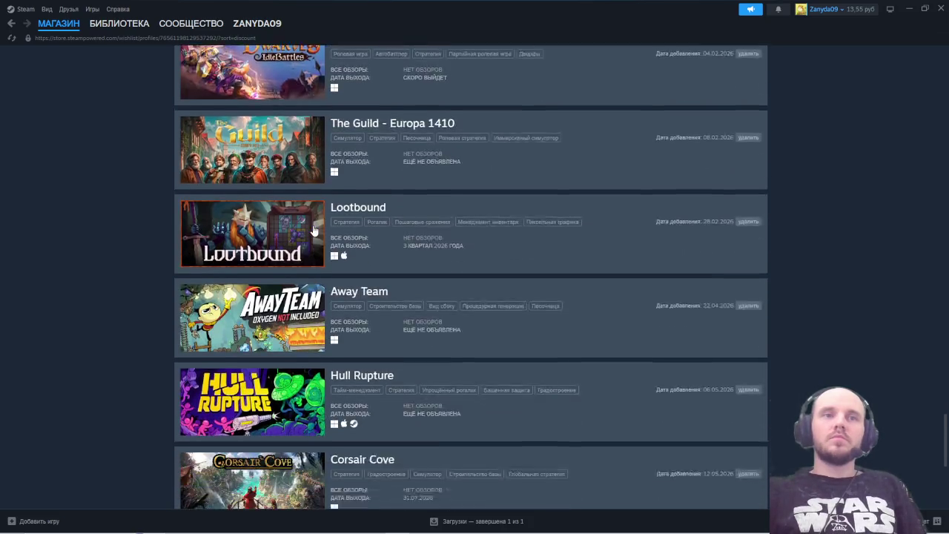
scroll(313, 231, "down", 2)
- Scroll back up to the wishlist header with Wartales at -60% on top
scroll(313, 230, "up", 5)
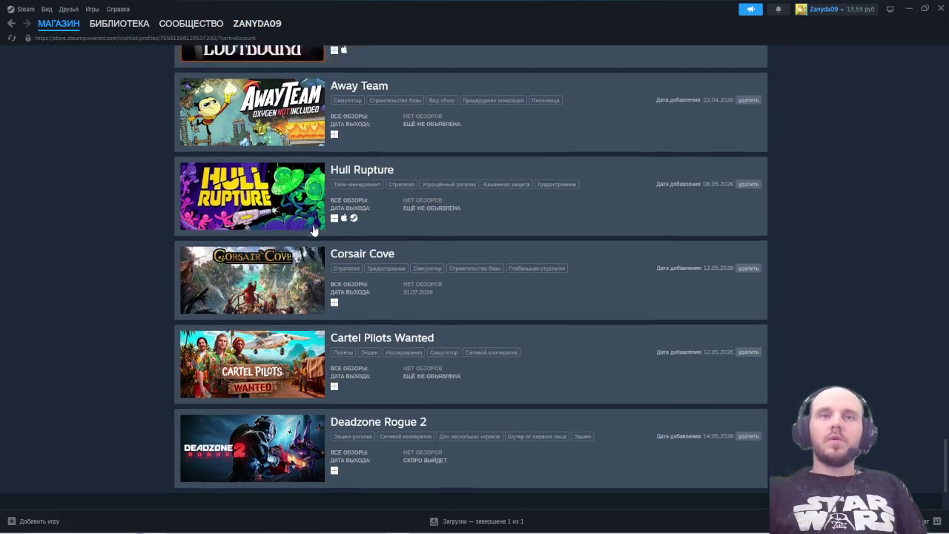
scroll(313, 231, "up", 12)
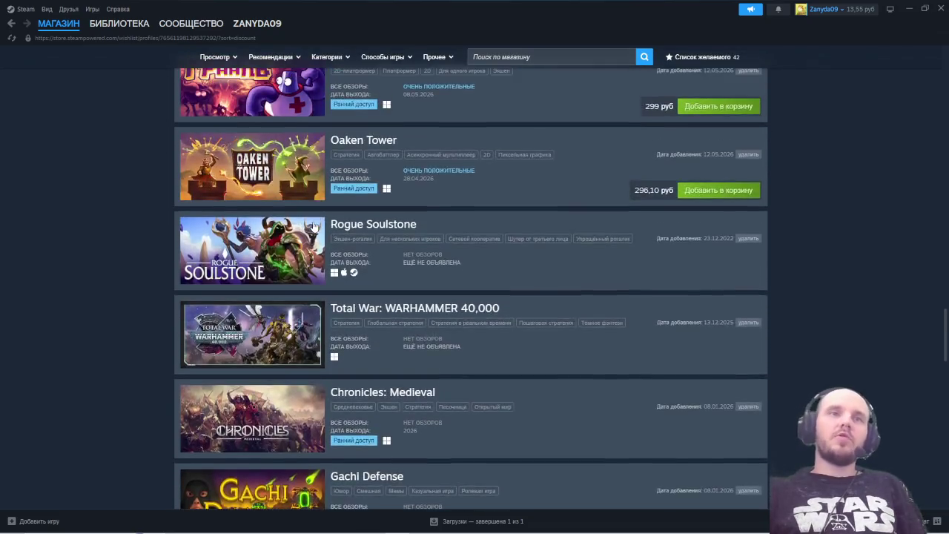
scroll(266, 223, "up", 1)
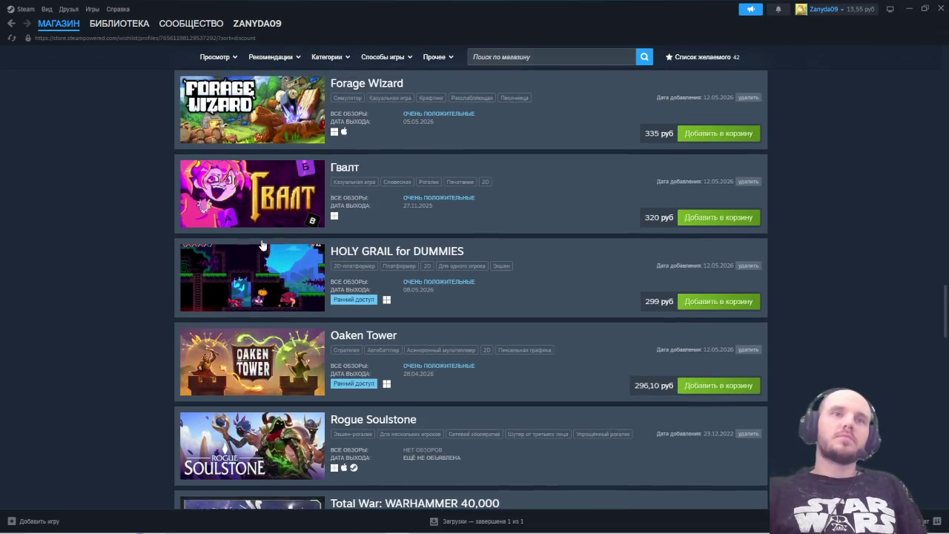
scroll(273, 212, "up", 1)
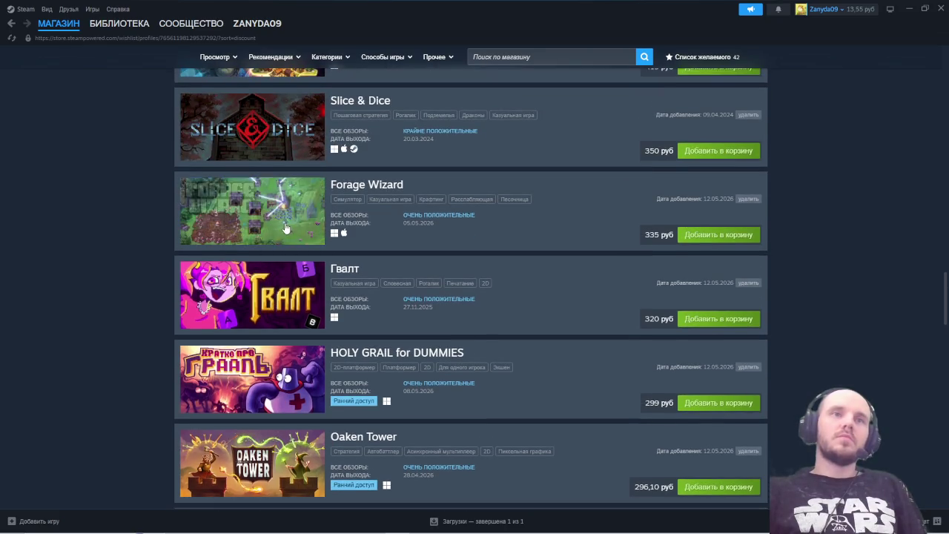
scroll(267, 222, "up", 2)
scroll(265, 230, "up", 2)
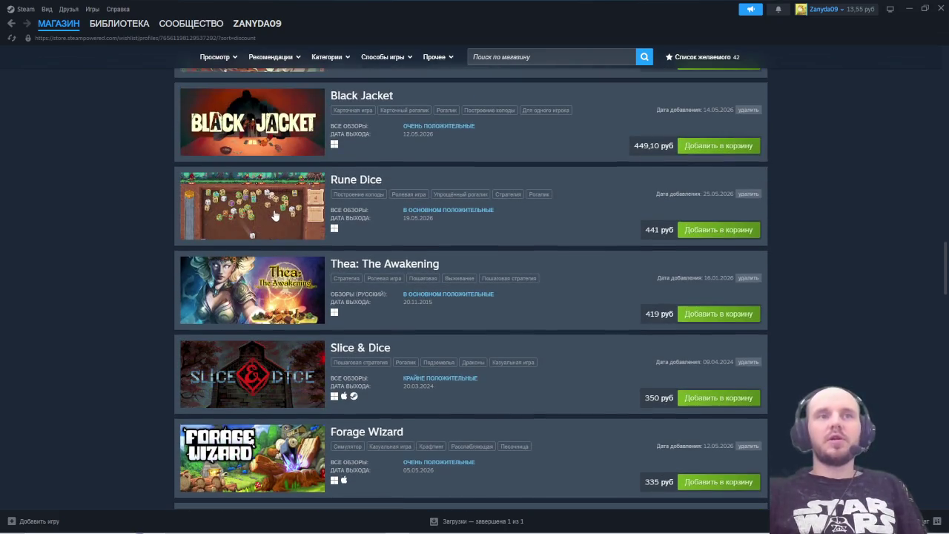
scroll(264, 228, "up", 2)
scroll(265, 230, "up", 2)
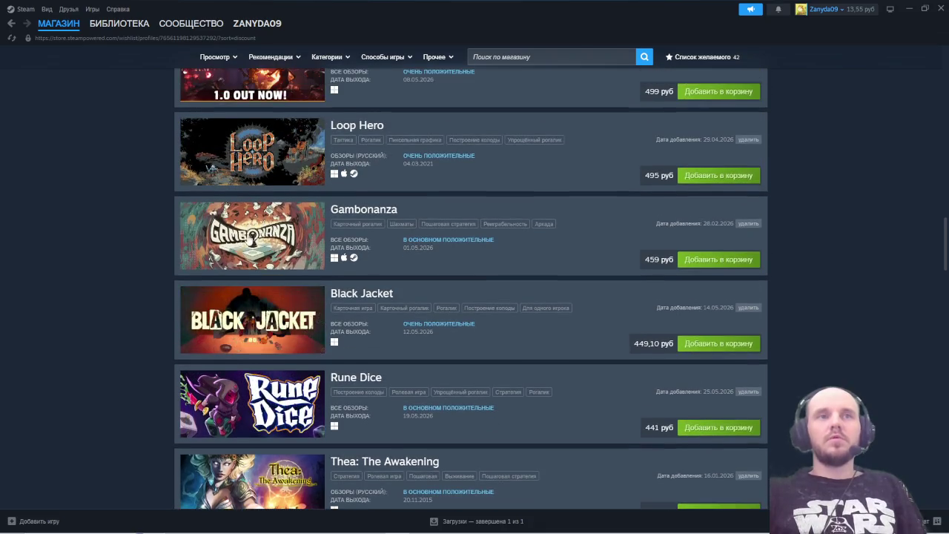
scroll(282, 232, "up", 2)
scroll(274, 232, "up", 1)
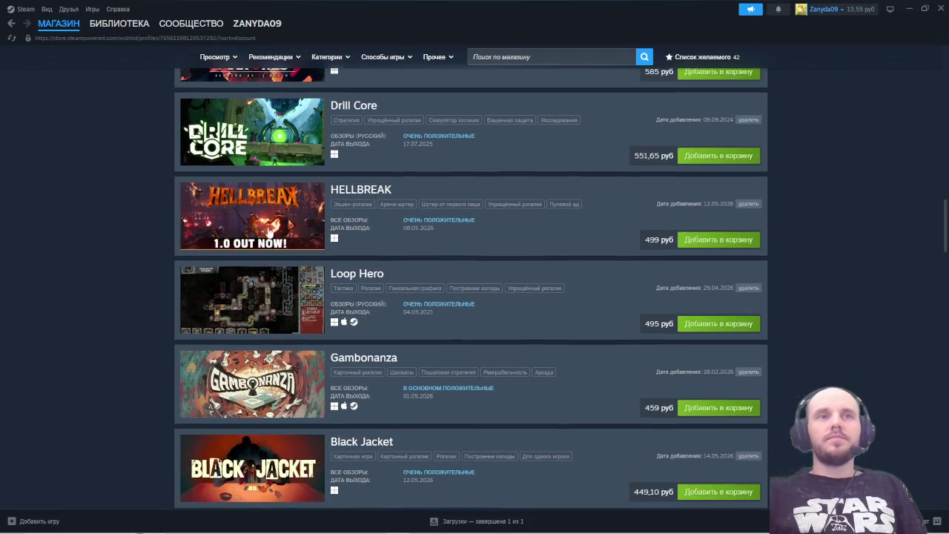
scroll(256, 231, "up", 1)
scroll(256, 230, "up", 1)
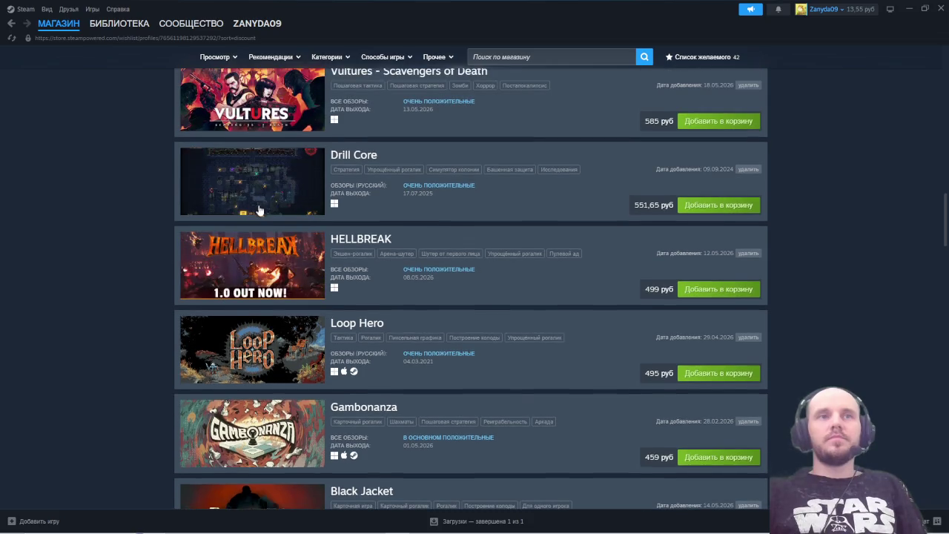
scroll(281, 223, "up", 2)
scroll(274, 221, "up", 2)
scroll(274, 231, "up", 1)
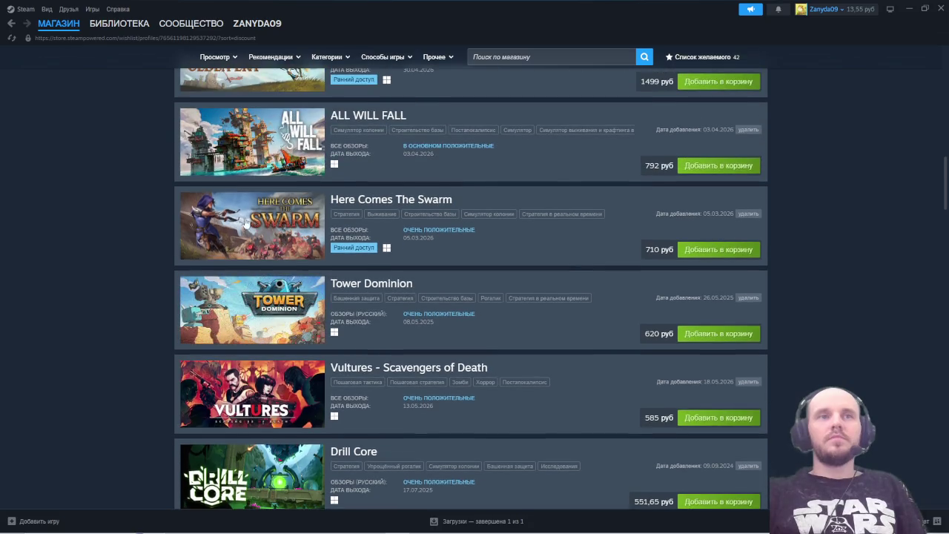
scroll(263, 240, "up", 1)
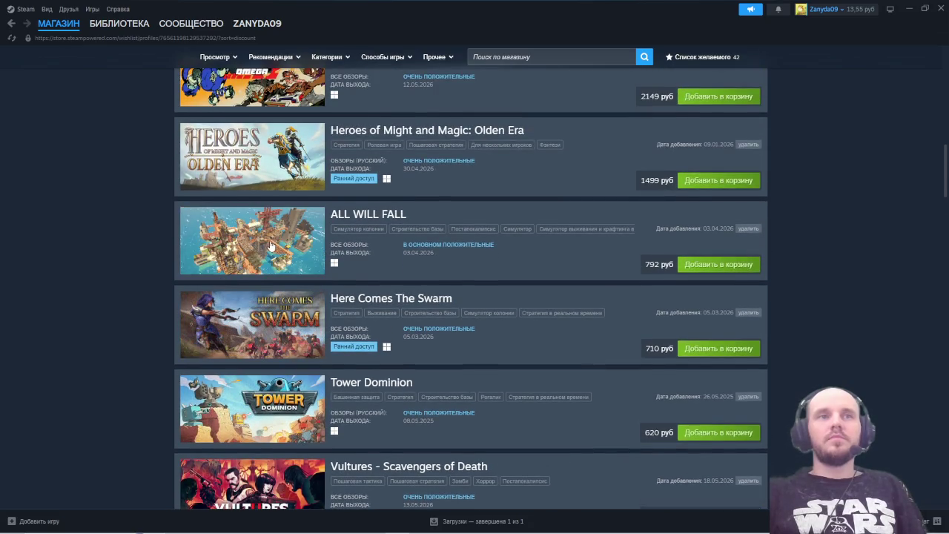
scroll(270, 242, "up", 1)
scroll(270, 219, "up", 2)
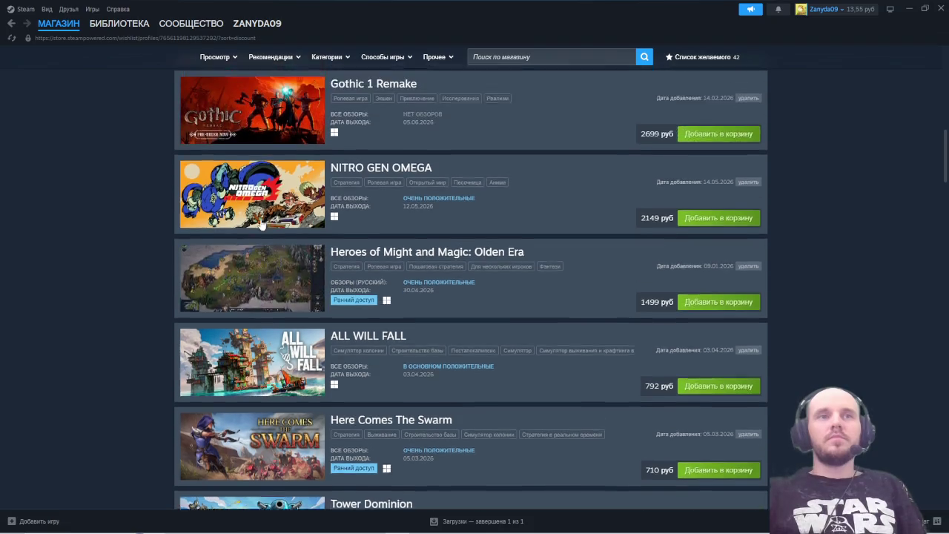
scroll(271, 218, "up", 2)
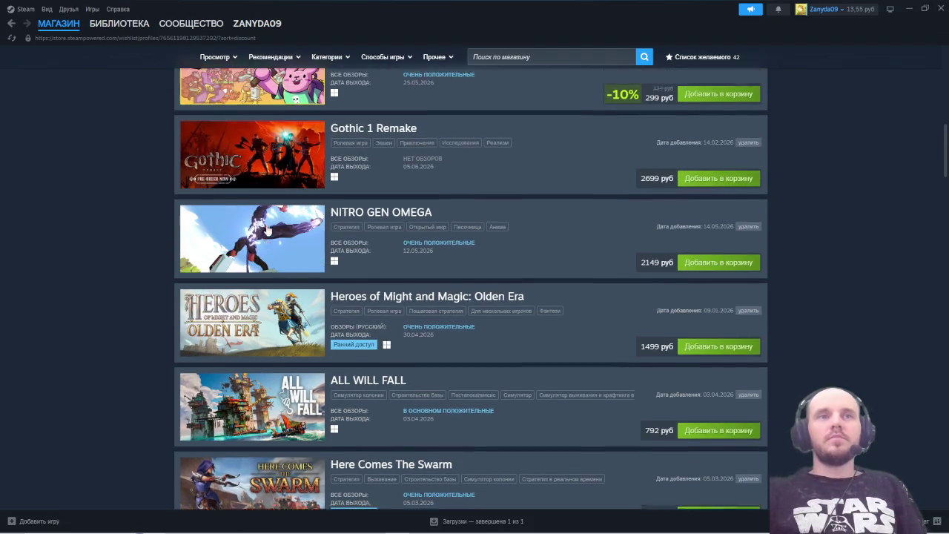
scroll(303, 231, "up", 1)
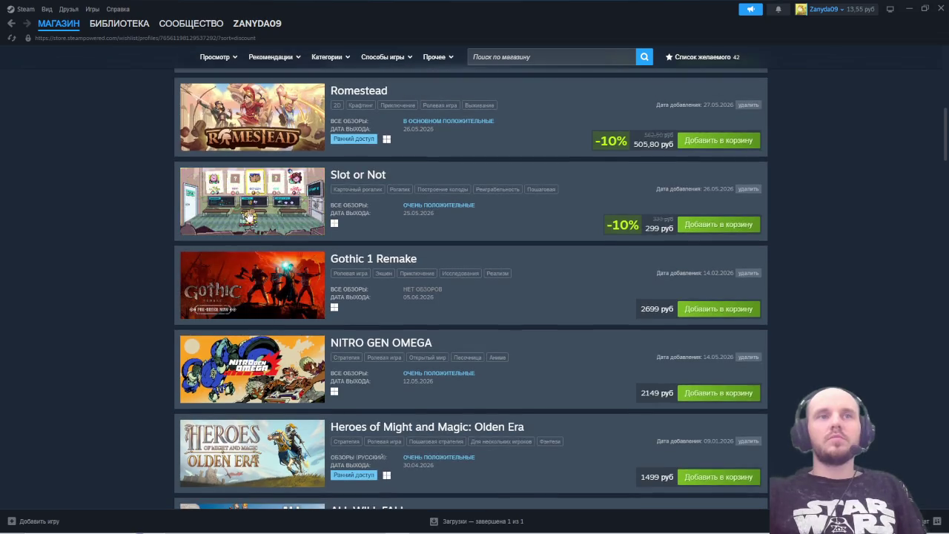
scroll(268, 235, "up", 2)
scroll(269, 236, "up", 2)
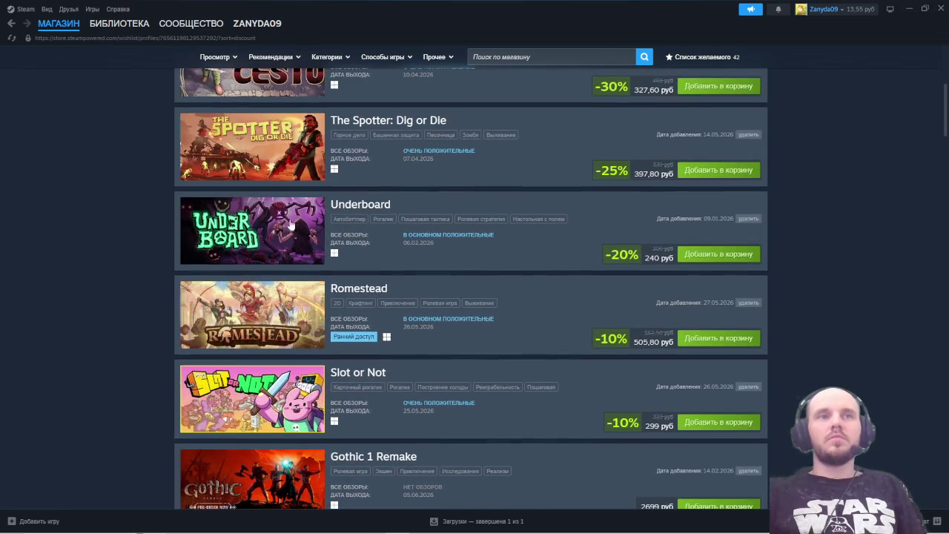
scroll(245, 244, "up", 2)
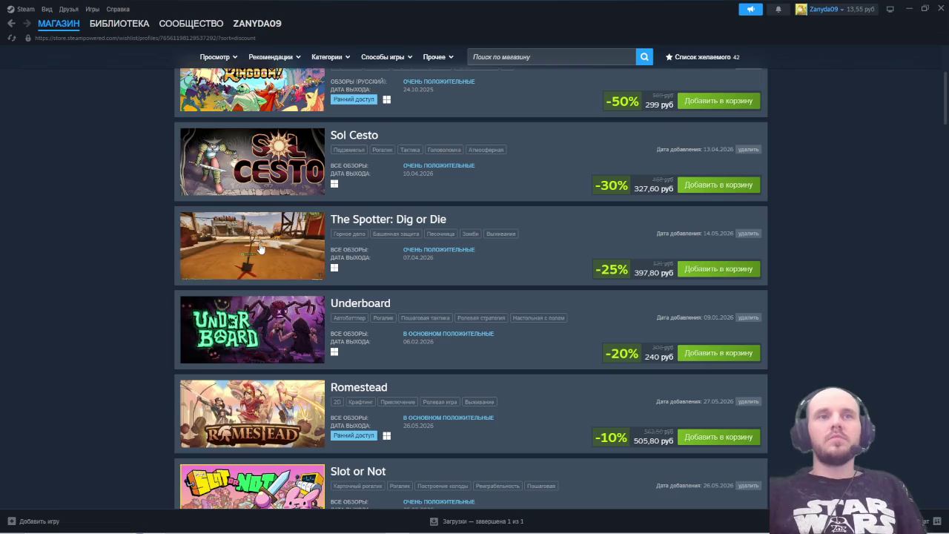
scroll(259, 252, "up", 1)
scroll(264, 232, "up", 2)
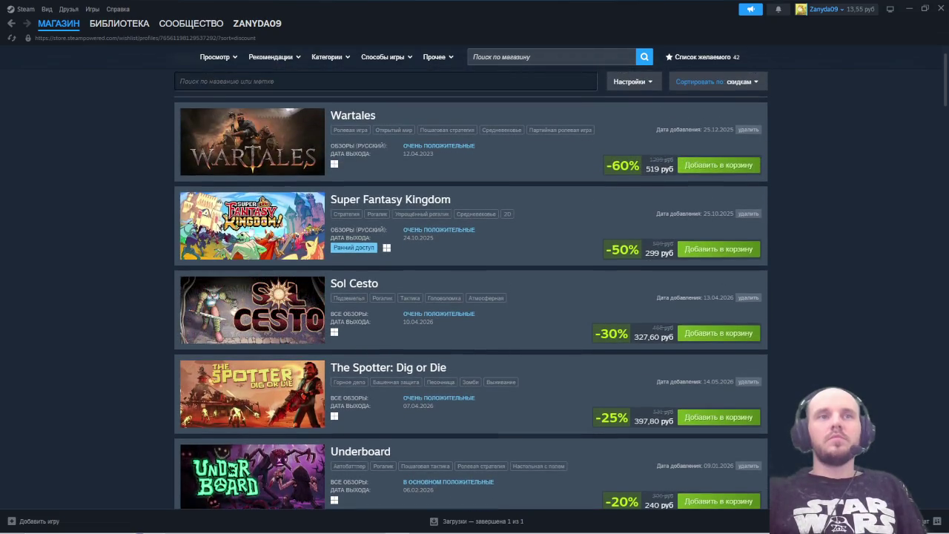
scroll(263, 223, "up", 1)
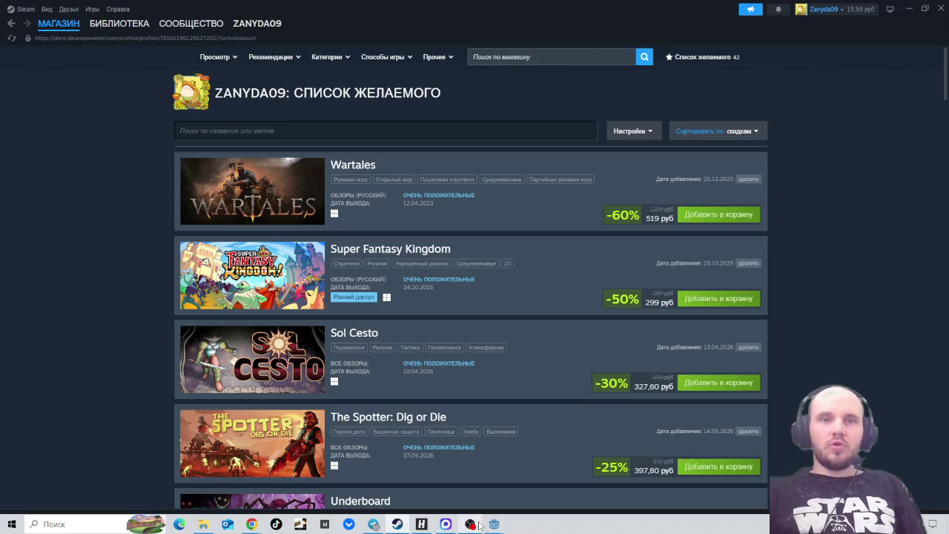
- Bring the Match3Stream debug window in front of Steam and maximize it, showing Score 620
mouse_move(495, 524)
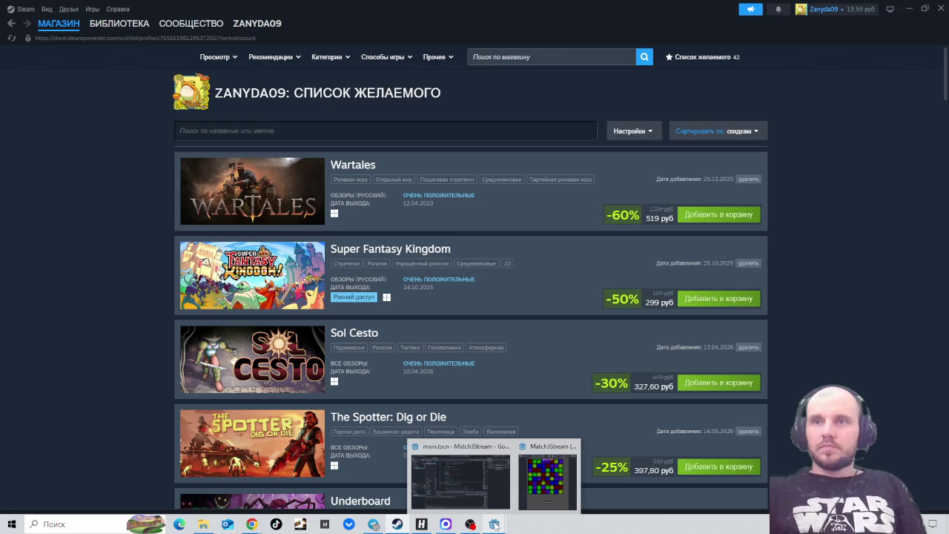
left_click(547, 482)
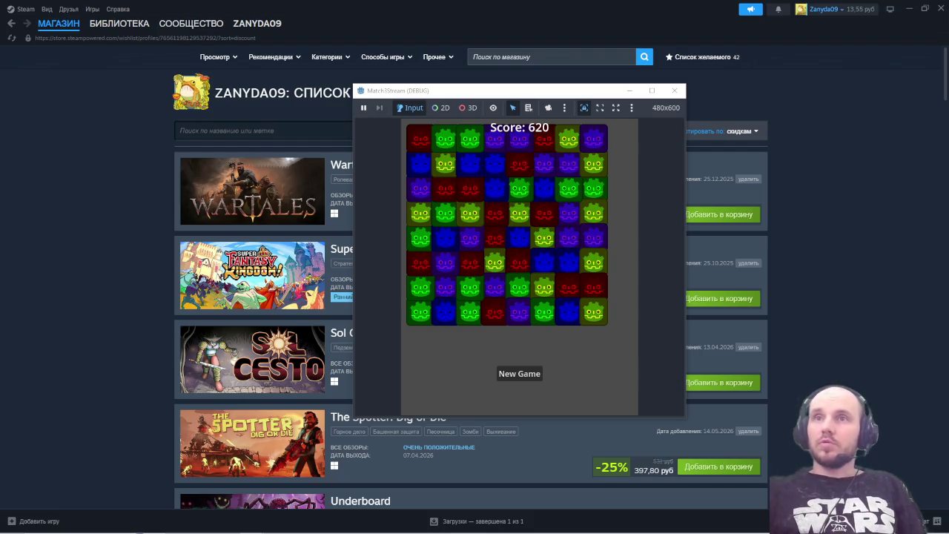
left_click_drag(582, 94, 489, 95)
left_click(559, 91)
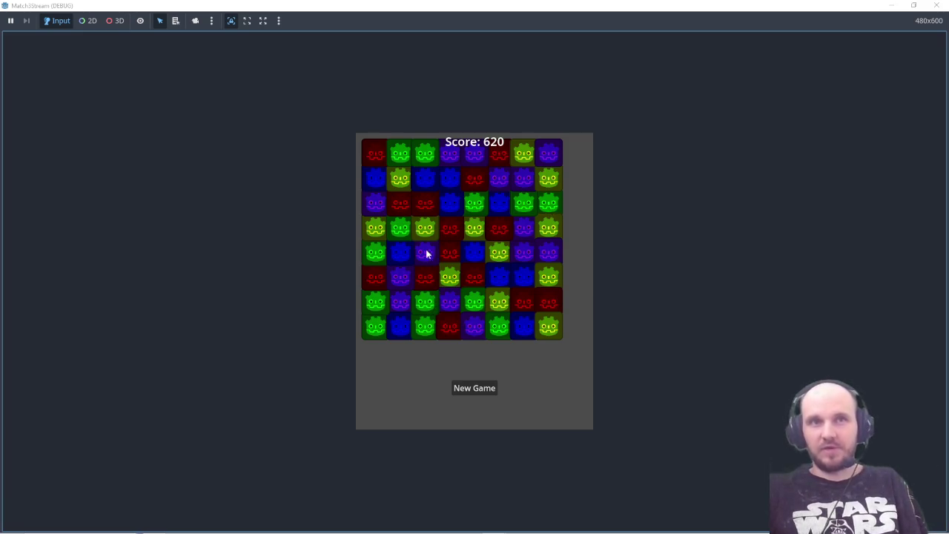
- Swap tiles to clear purples in column 7, a red row and several green triples, reaching 1130
left_click_drag(523, 205, 526, 191)
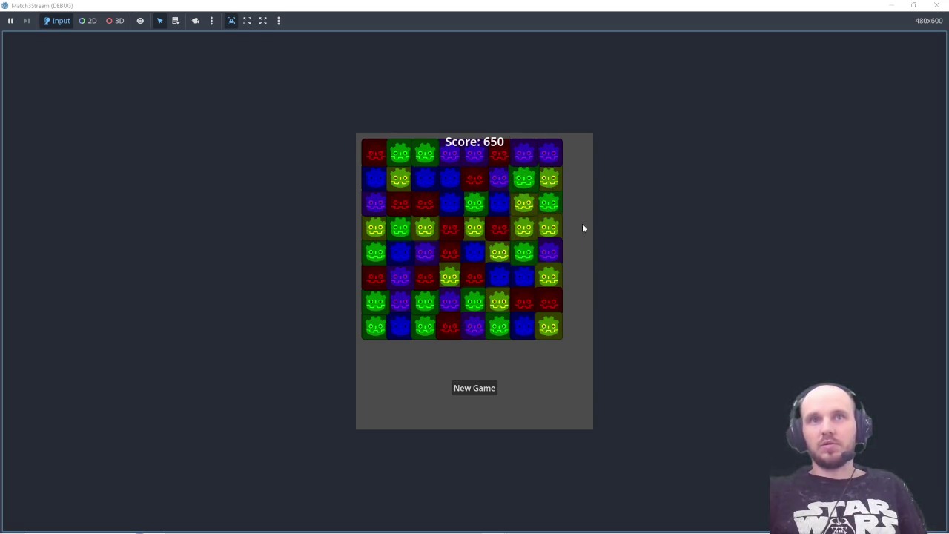
mouse_move(540, 201)
left_mouse_down()
mouse_move(554, 204)
mouse_move(555, 229)
left_mouse_up()
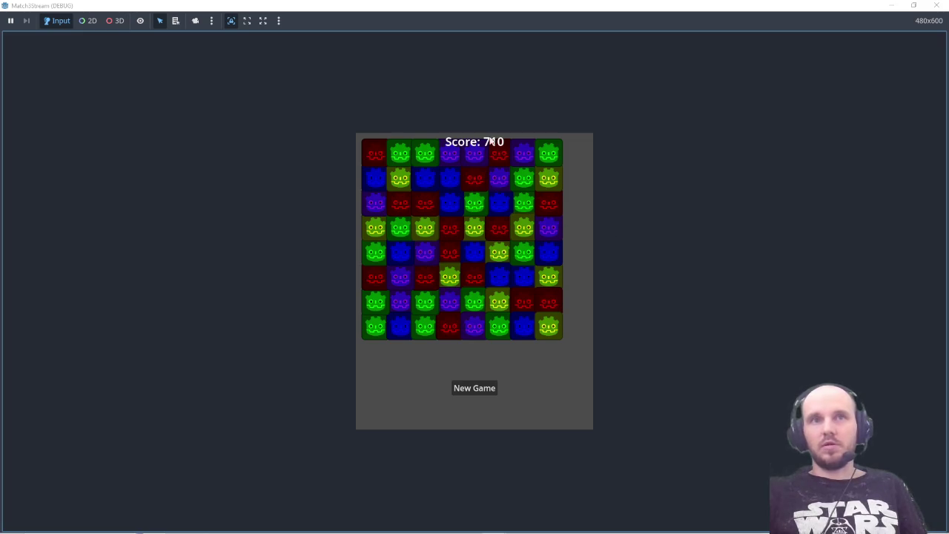
mouse_move(449, 255)
left_mouse_down()
mouse_move(468, 255)
mouse_move(475, 280)
left_mouse_up()
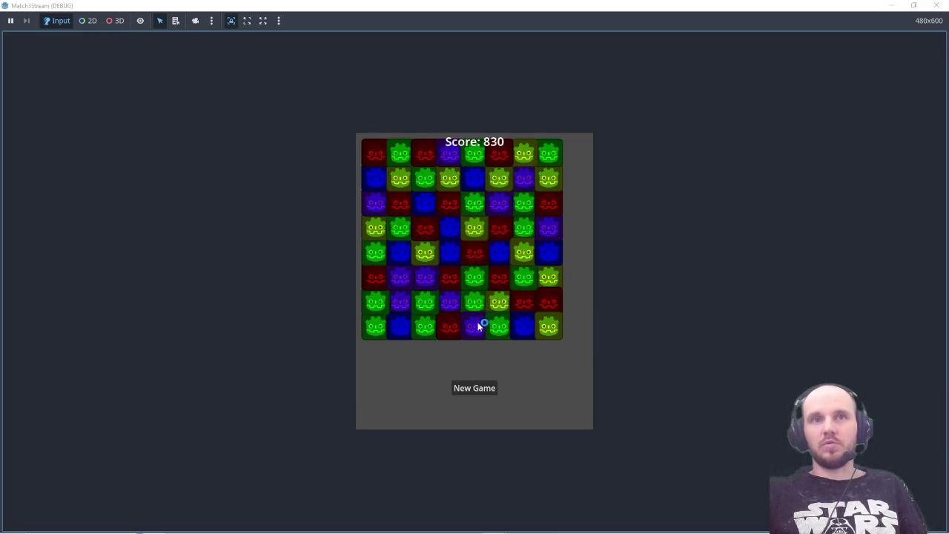
left_click_drag(502, 333, 479, 329)
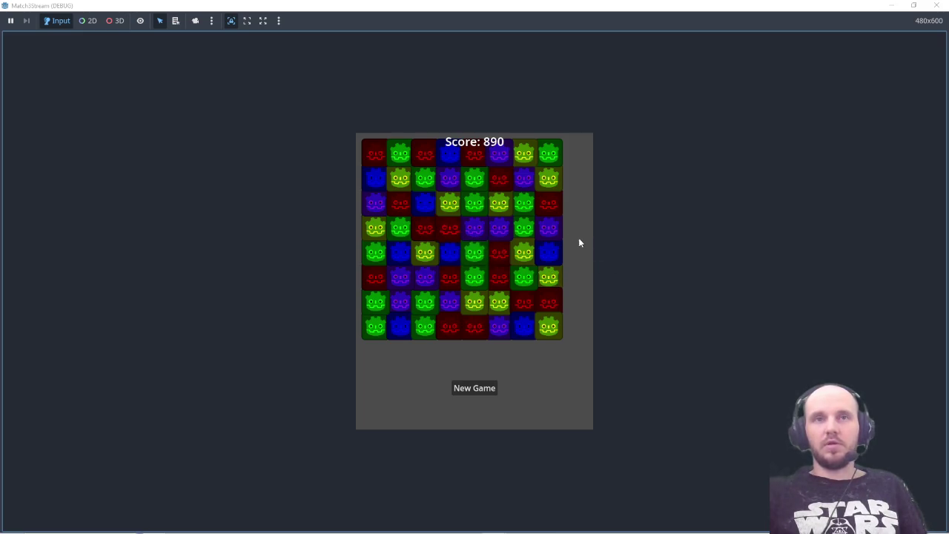
mouse_move(513, 233)
left_mouse_down()
mouse_move(567, 237)
mouse_move(479, 229)
mouse_move(502, 240)
left_mouse_up()
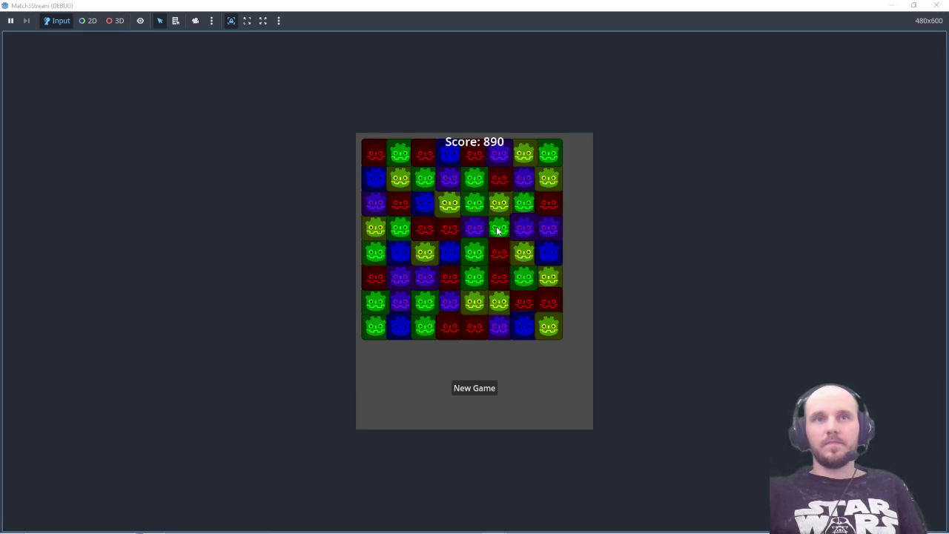
left_click_drag(498, 232, 478, 227)
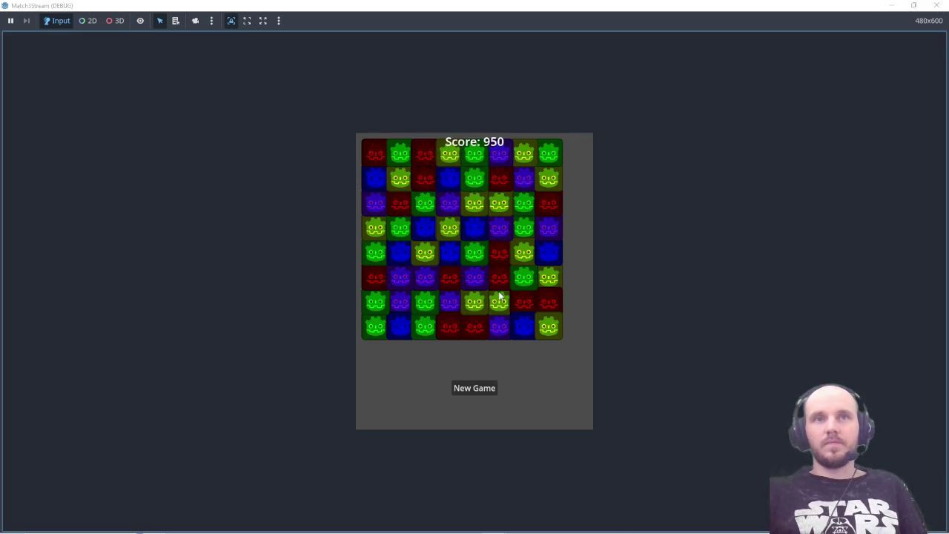
left_click_drag(498, 287, 500, 282)
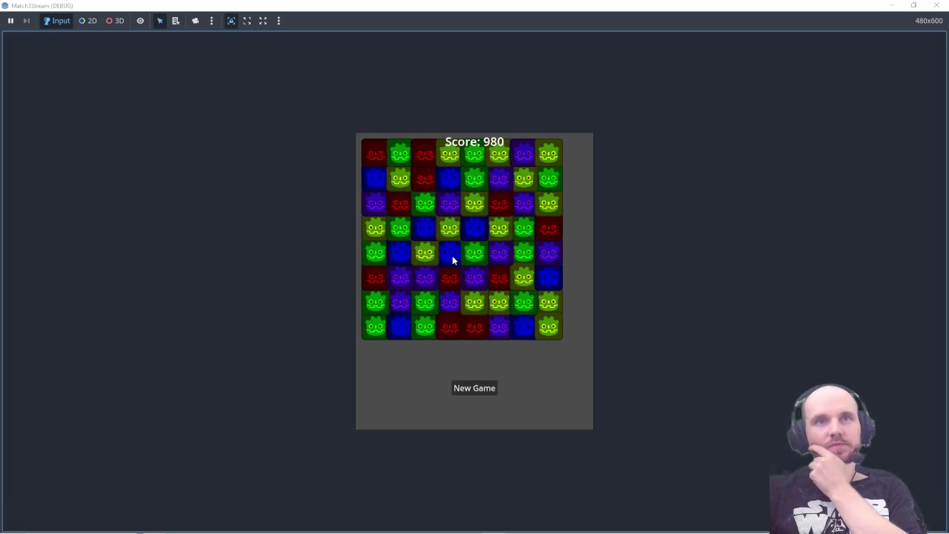
mouse_move(504, 258)
left_mouse_down()
mouse_move(524, 275)
mouse_move(524, 186)
mouse_move(526, 312)
mouse_move(528, 284)
left_mouse_up()
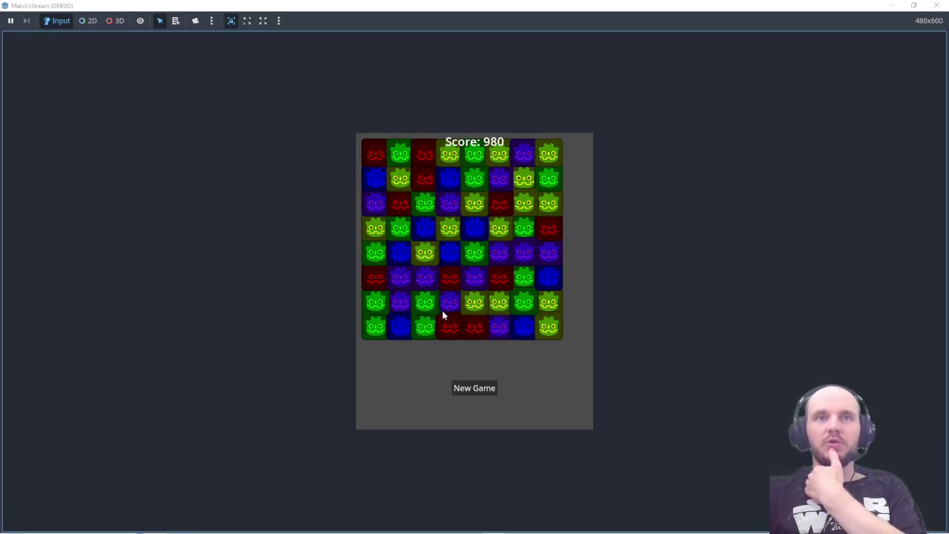
left_click_drag(376, 253, 376, 272)
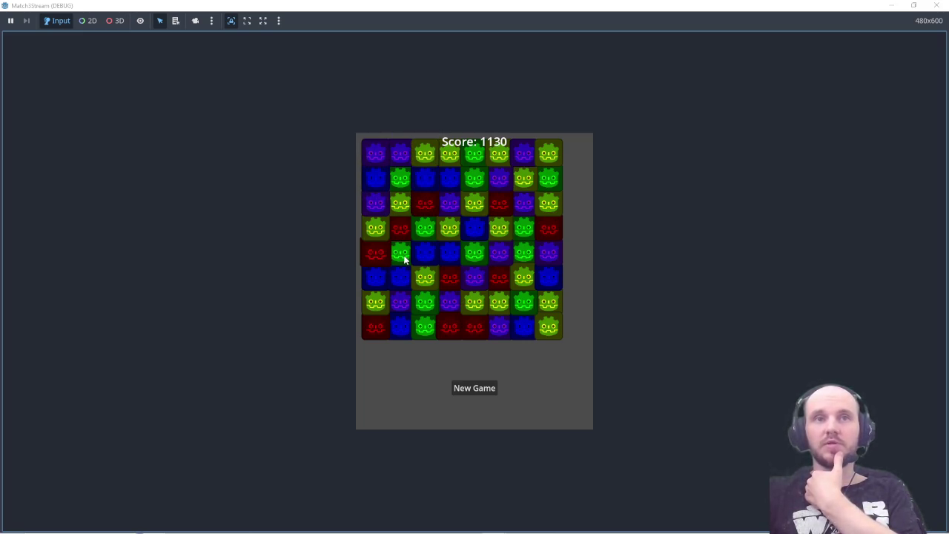
- Keep swapping tiles to clear blue triples, a green match and a red column, reaching 1290
left_click(404, 257)
left_click_drag(401, 277, 403, 260)
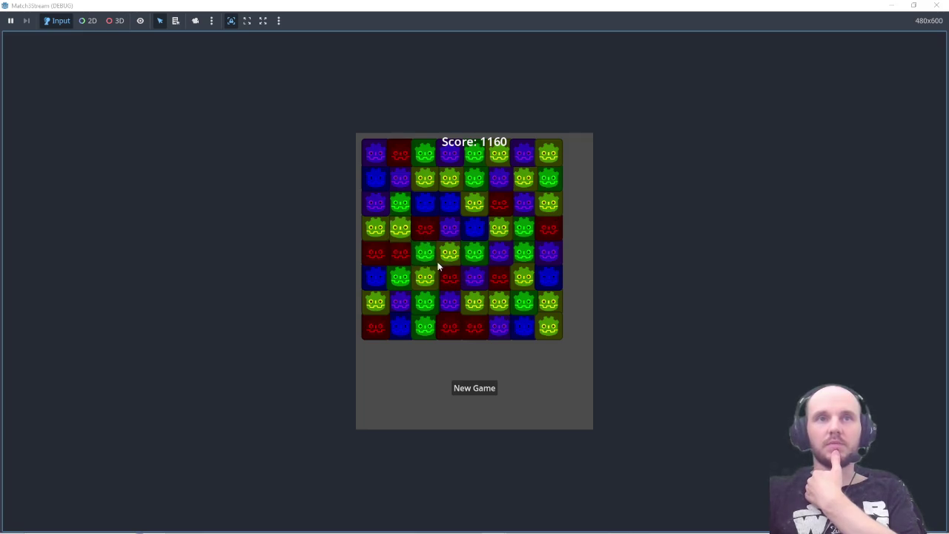
mouse_move(422, 226)
left_mouse_down()
mouse_move(424, 254)
mouse_move(428, 230)
left_mouse_up()
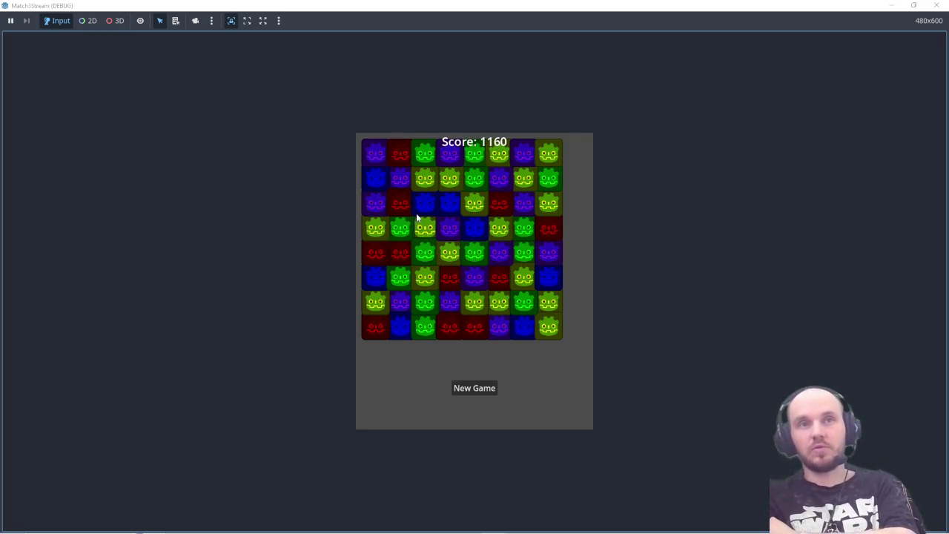
left_click_drag(406, 221, 430, 247)
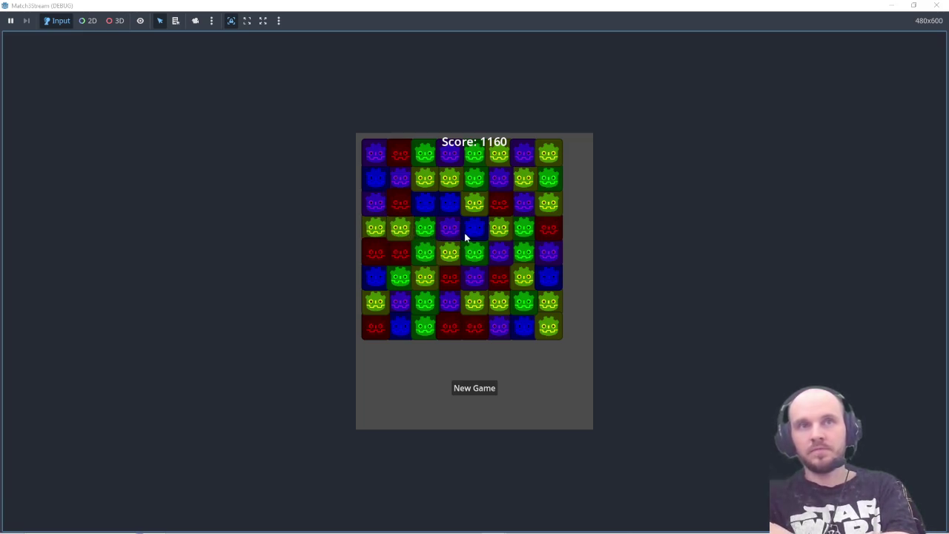
left_click_drag(476, 209, 474, 236)
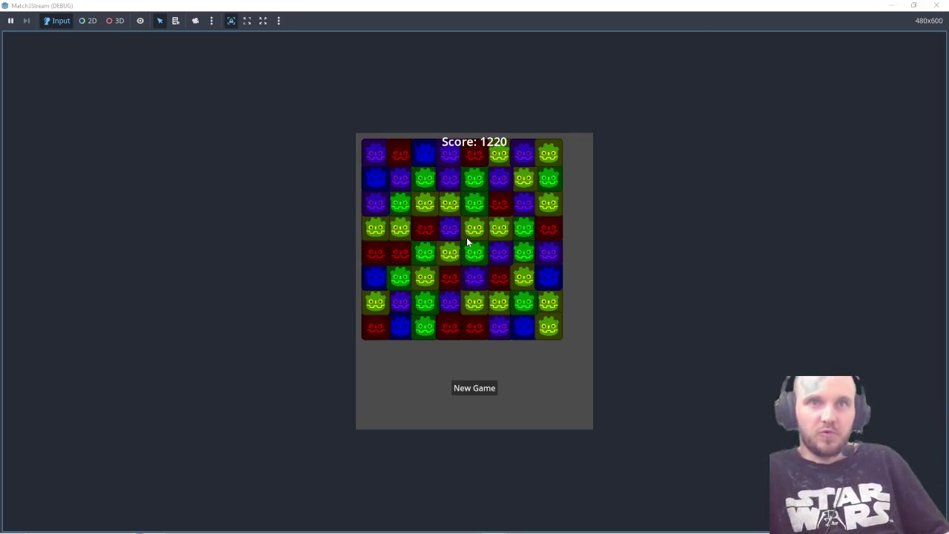
left_click(453, 278)
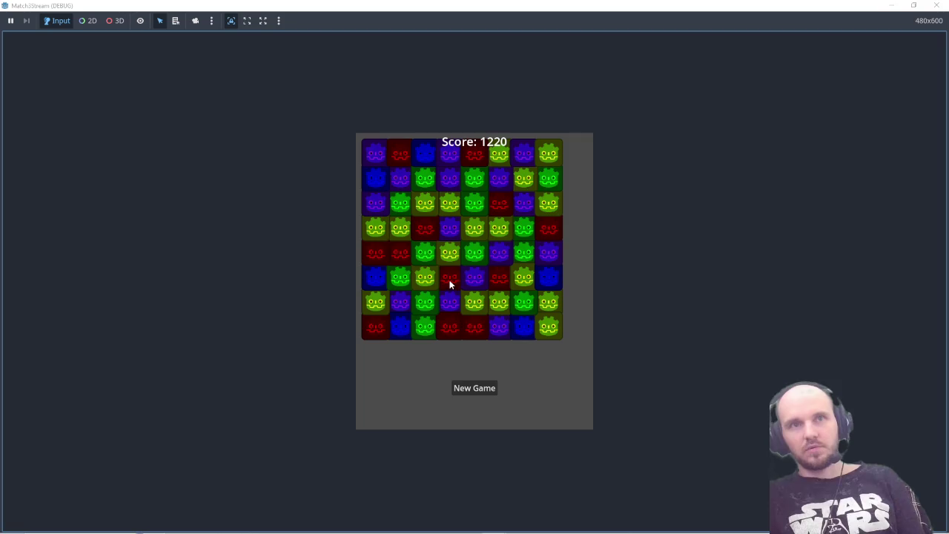
left_click(450, 282)
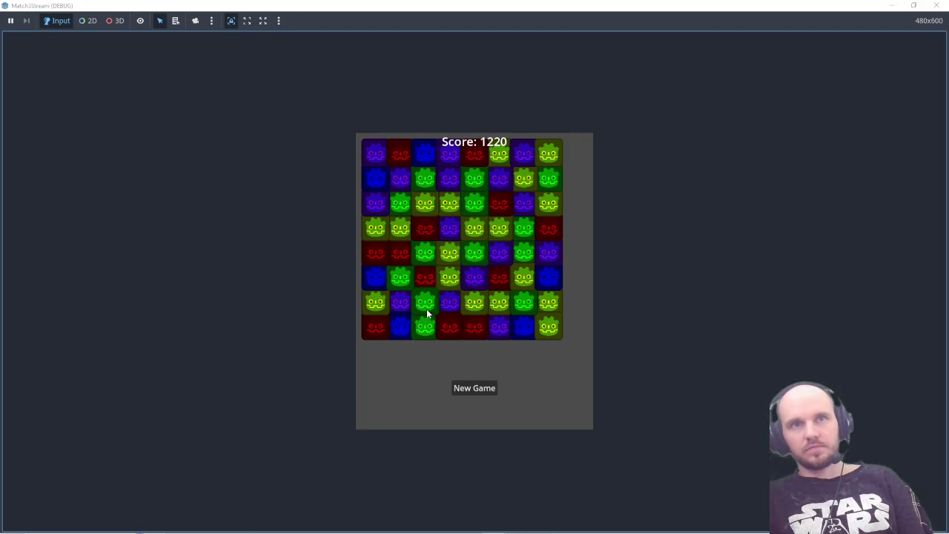
left_click_drag(421, 281, 425, 302)
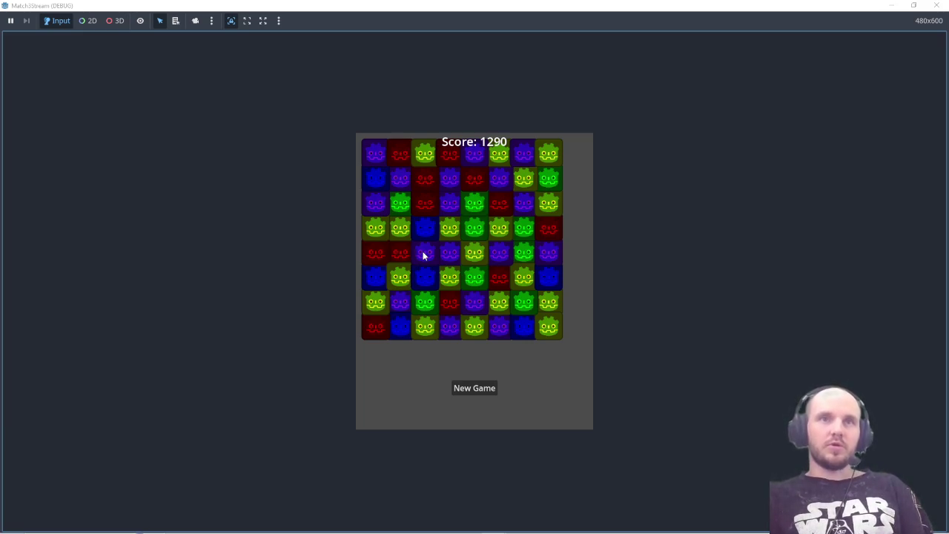
left_click_drag(450, 165, 431, 160)
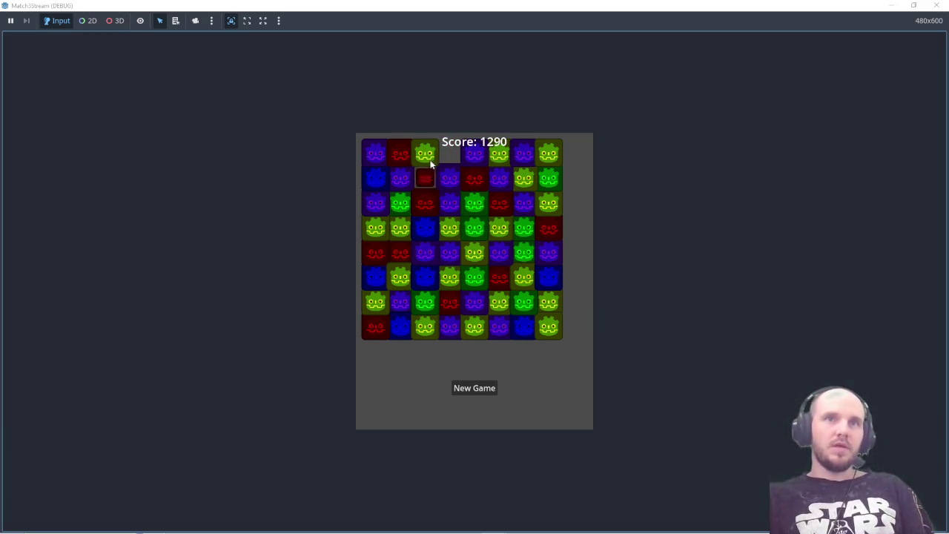
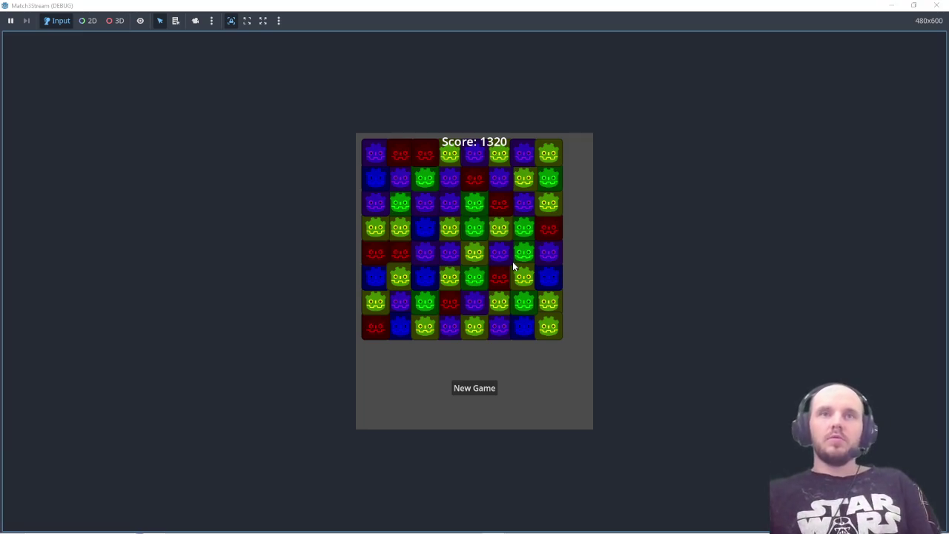
- Close the Match3Stream game window and bring the Godot editor back to the front
left_click(934, 6)
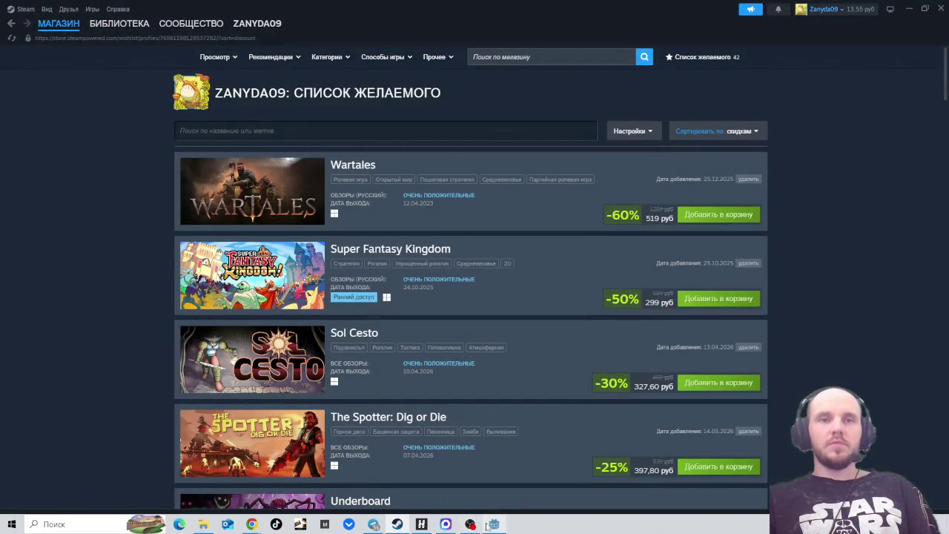
left_click(491, 524)
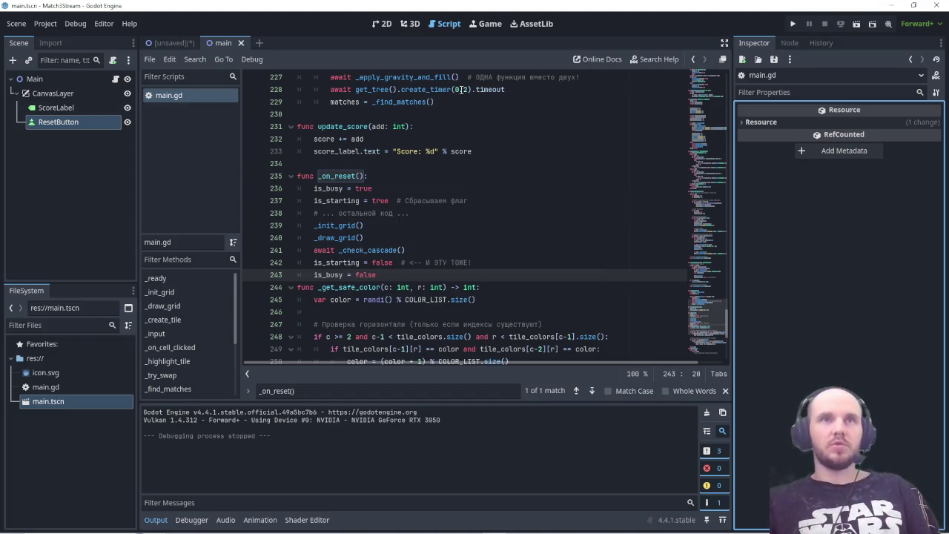
- Close the unsaved Node2D scene tab, saving it as node_2d.tscn
left_click(932, 6)
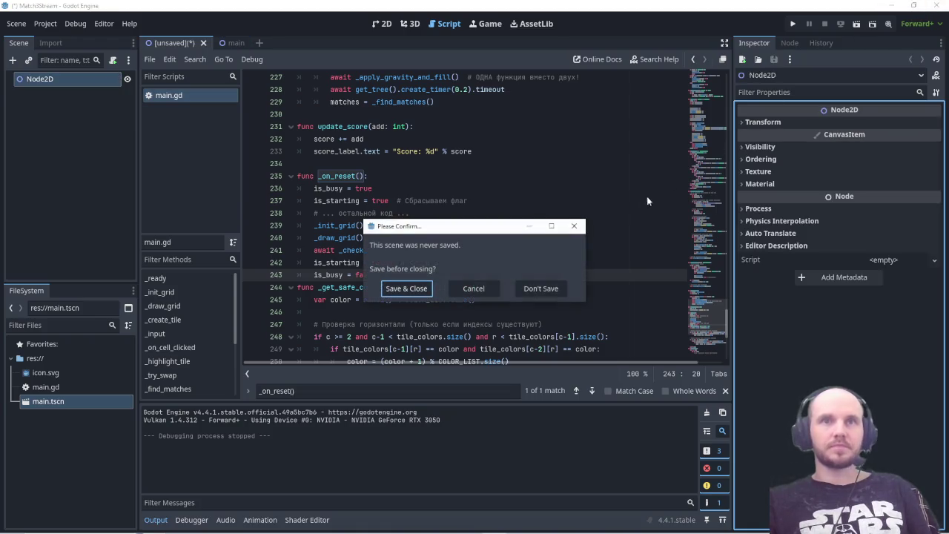
left_click(419, 295)
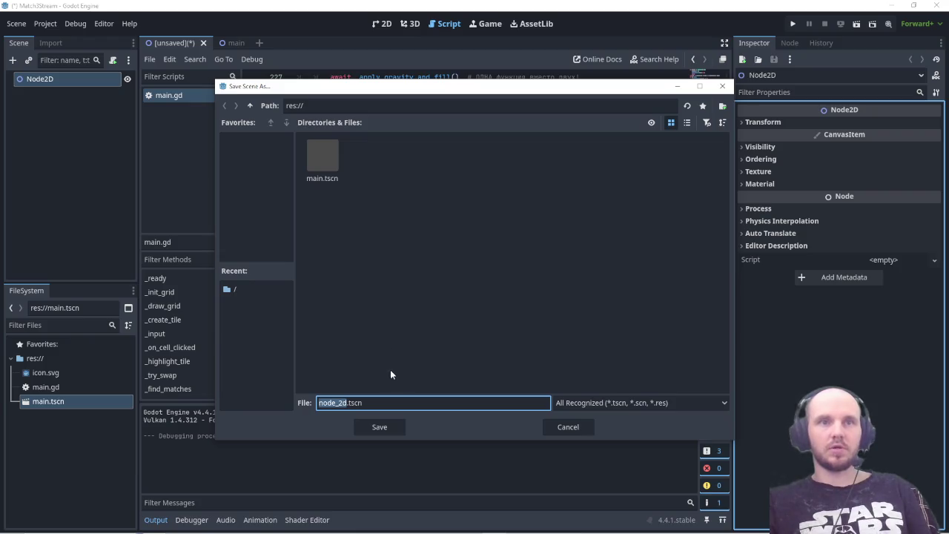
left_click(384, 426)
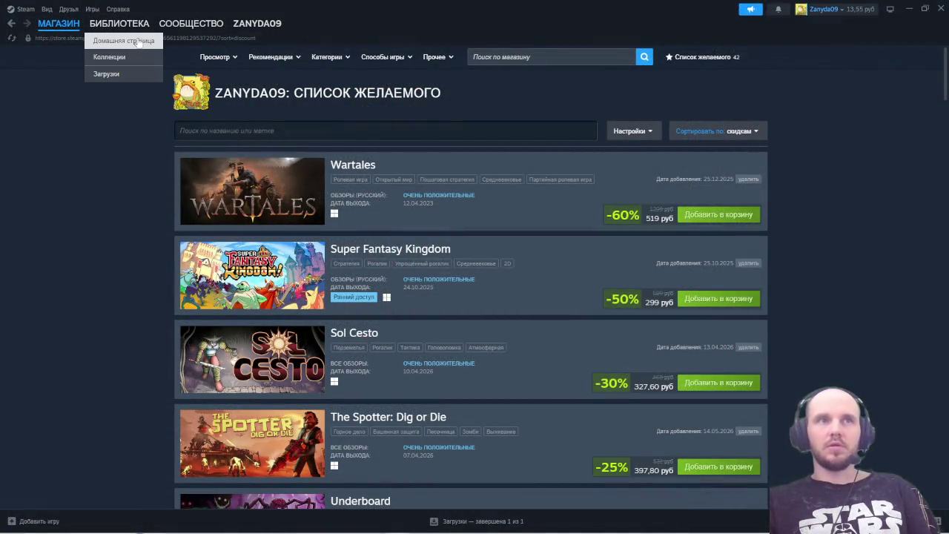
- Go from the Steam library home to the V Rising store page
left_click(138, 42)
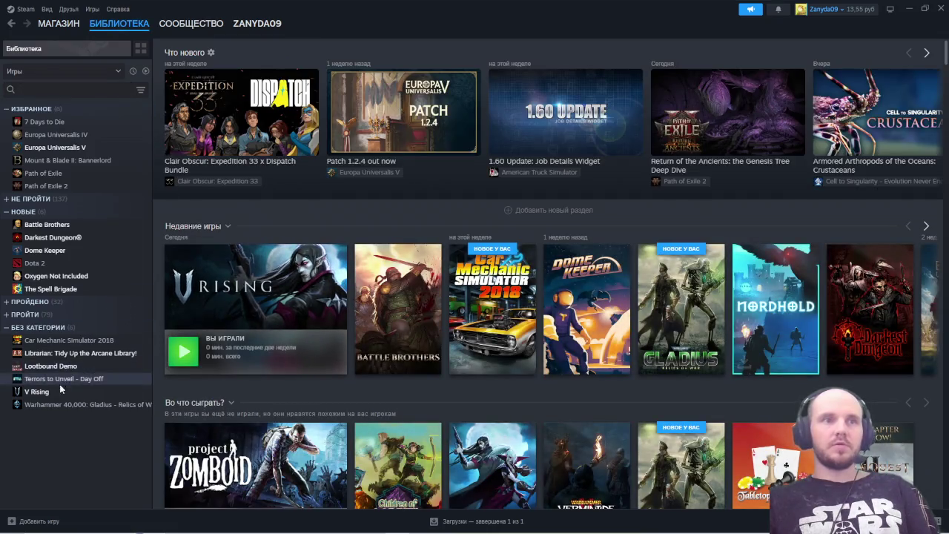
left_click(60, 391)
left_click(205, 246)
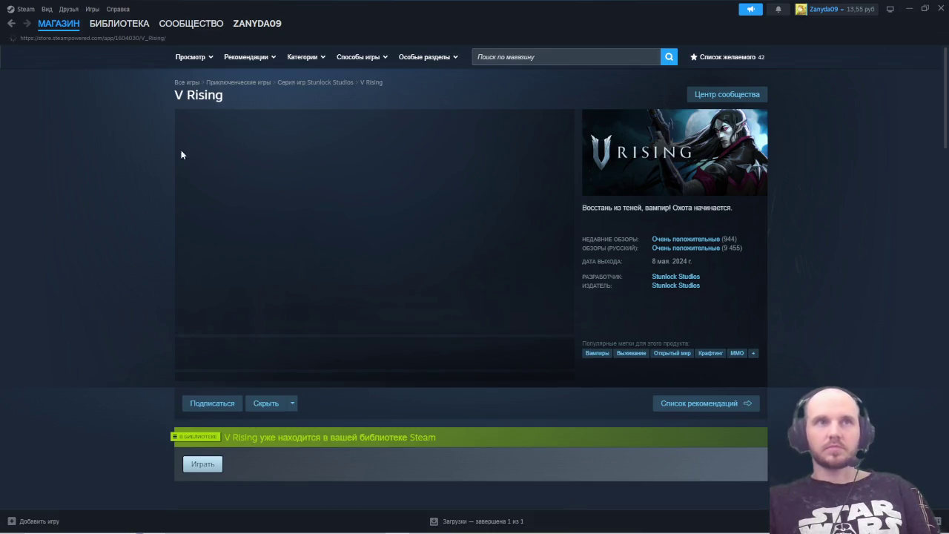
left_click_drag(172, 93, 241, 92)
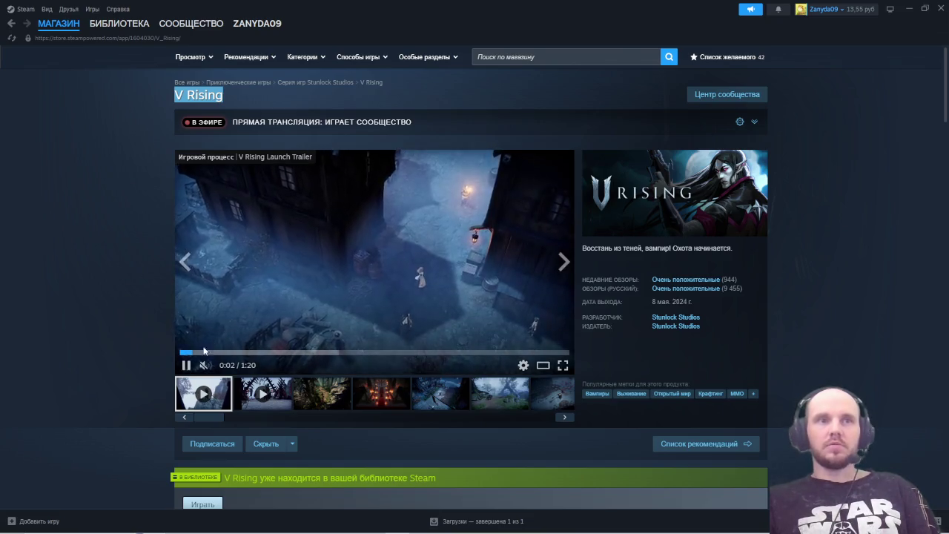
- Pause the V Rising launch trailer and scroll around the store page
left_click(192, 366)
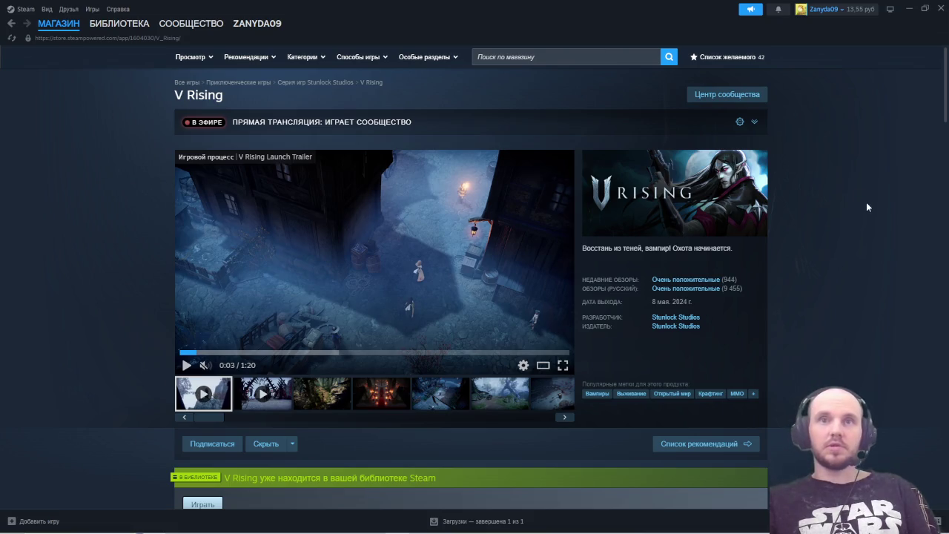
scroll(838, 223, "down", 2)
scroll(815, 239, "up", 2)
scroll(815, 239, "down", 2)
scroll(816, 240, "up", 2)
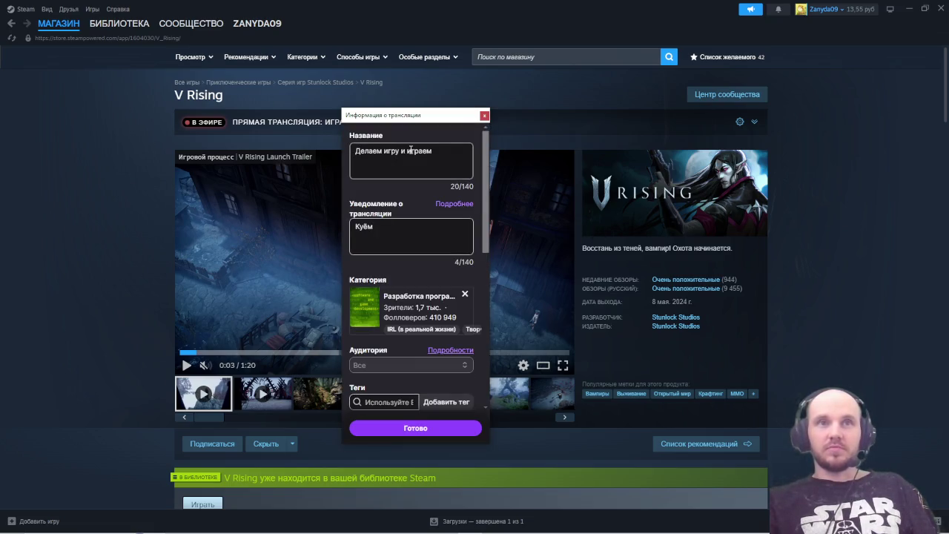
- Retitle the stream to 'Трогаем игру' and remove the programming category
left_click_drag(430, 151, 346, 157)
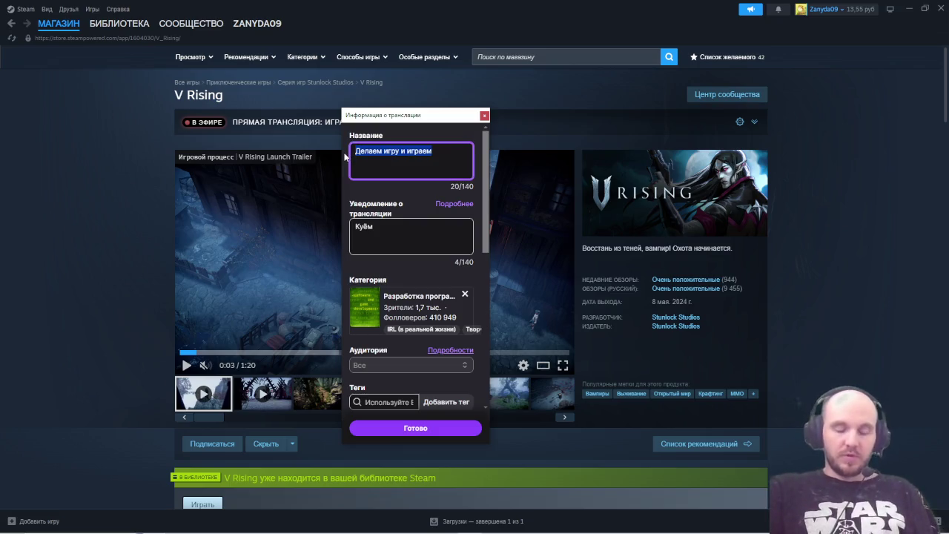
type("Тро")
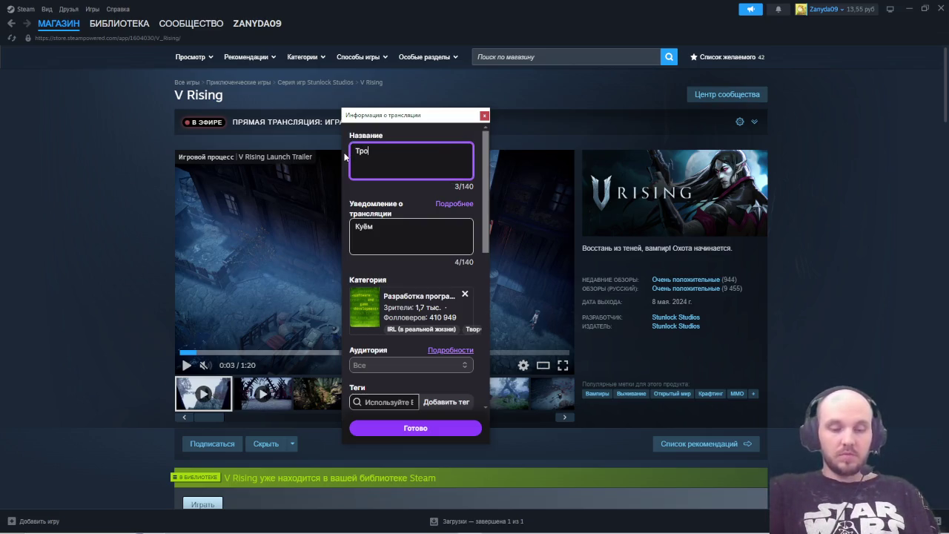
type("гаем игру")
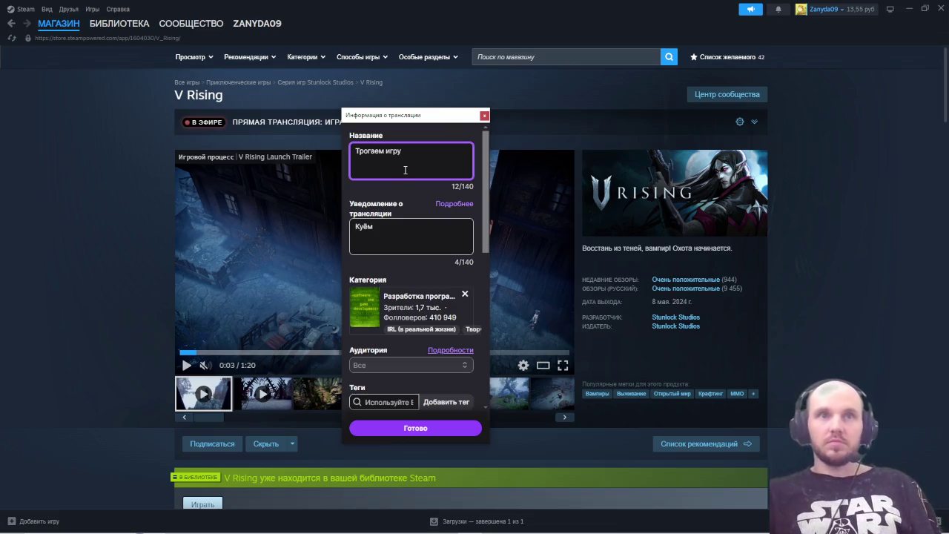
left_click(465, 294)
- Set the stream category to V Rising, save Stream Info, and open the Godot program folder
left_click(428, 295)
type("V Rising")
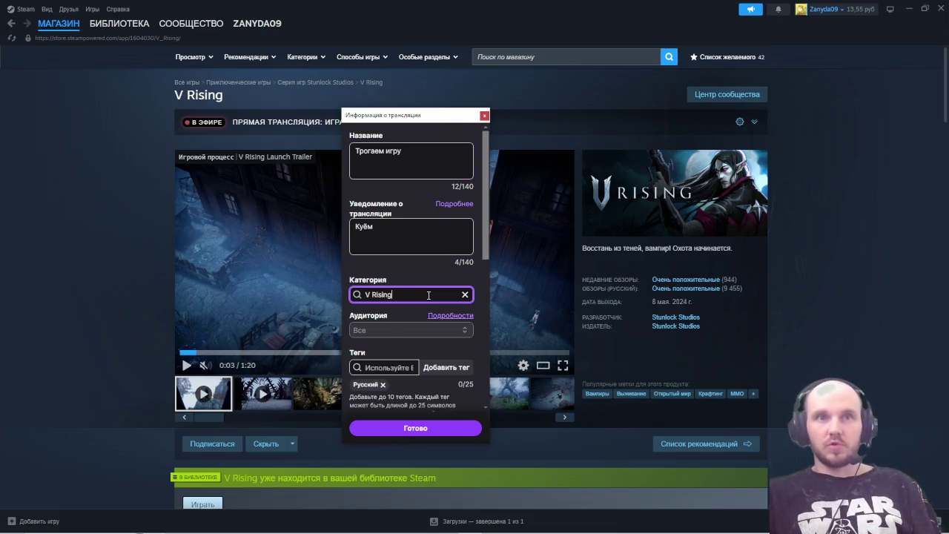
left_click(426, 319)
left_click(430, 428)
left_click(484, 116)
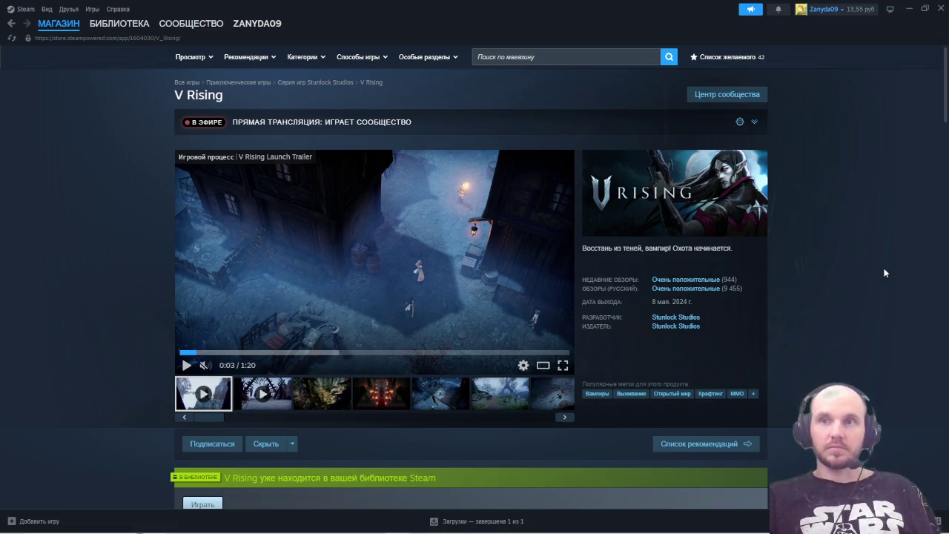
mouse_move(300, 524)
left_click(203, 524)
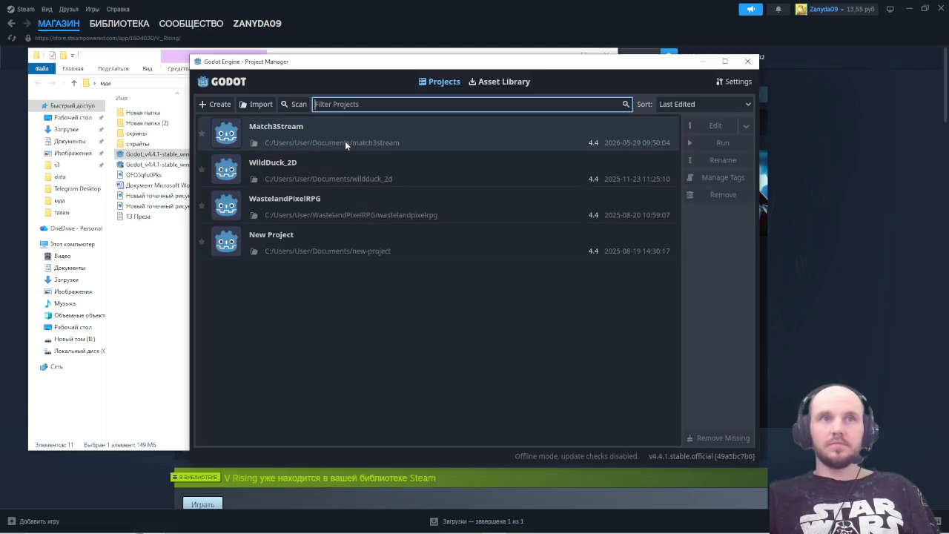
- Open the Match3Stream project from the Godot Project Manager
double_click(345, 143)
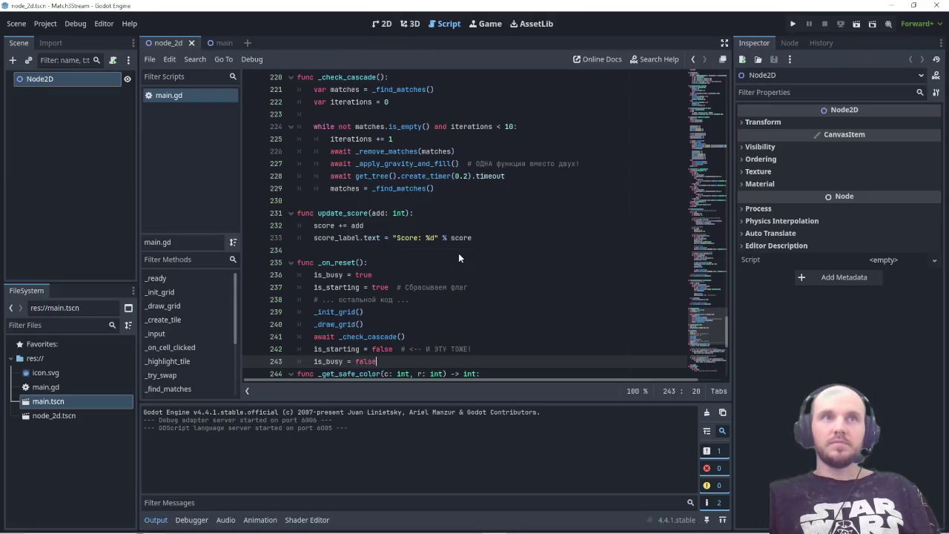
- Run Match3Stream, close the empty grey game window, and run it again
key("F5")
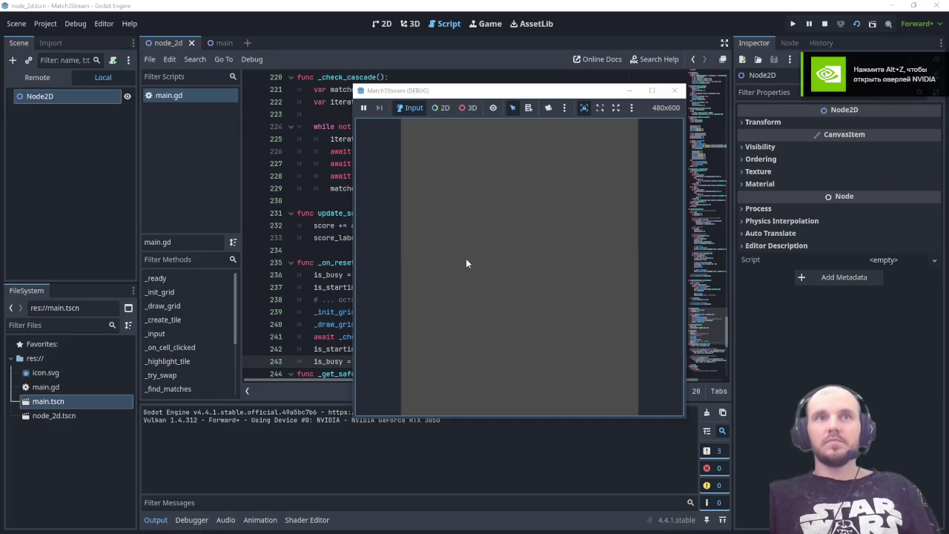
left_click(674, 90)
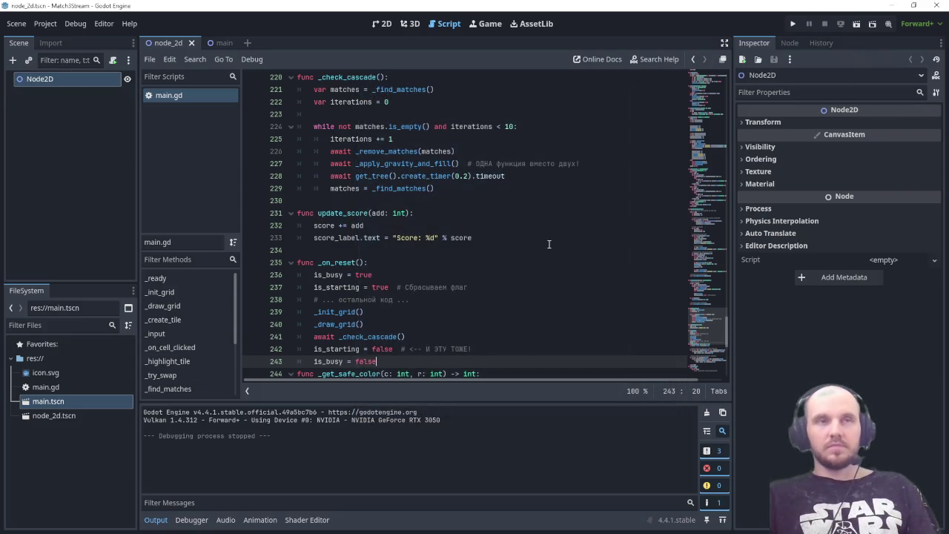
key("F5")
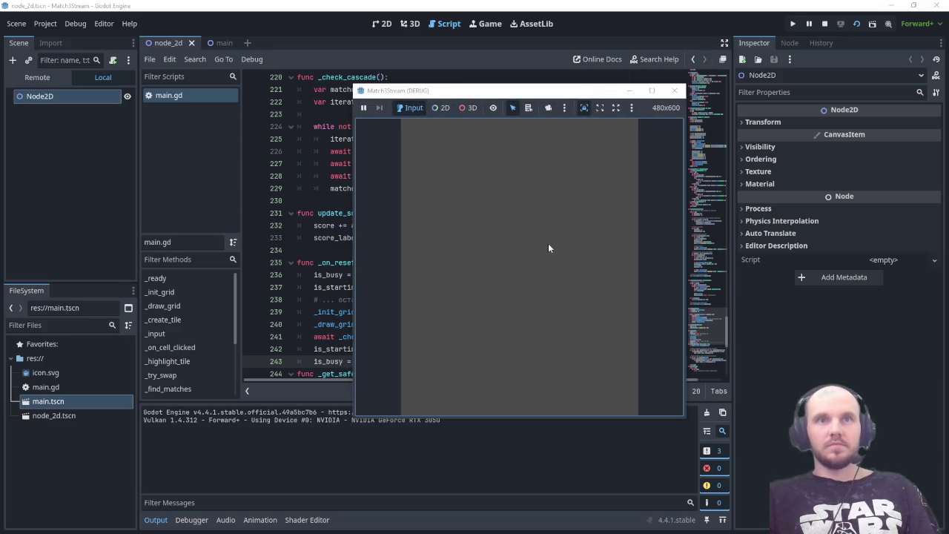
- Close the blank game, switch to the main scene, check ResetButton, and run from there
left_click(674, 91)
left_click(229, 42)
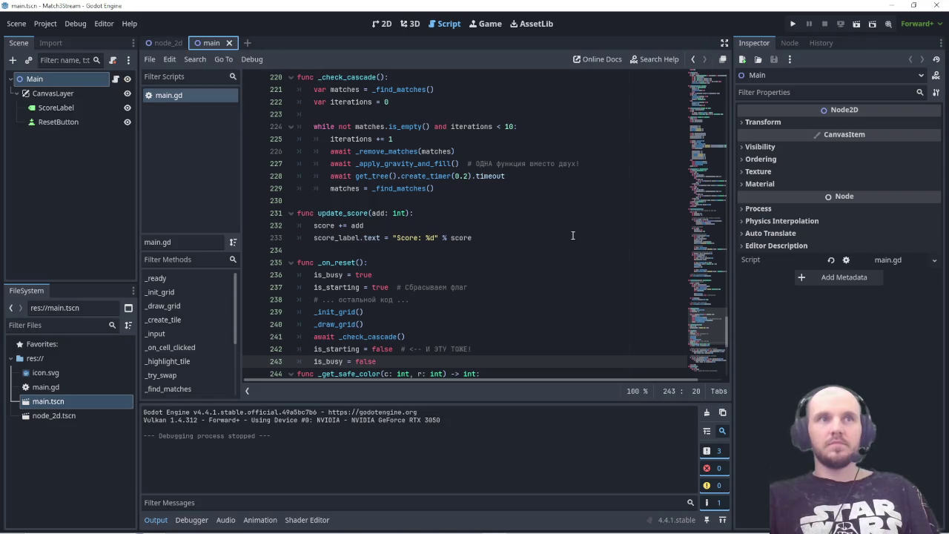
left_click(61, 123)
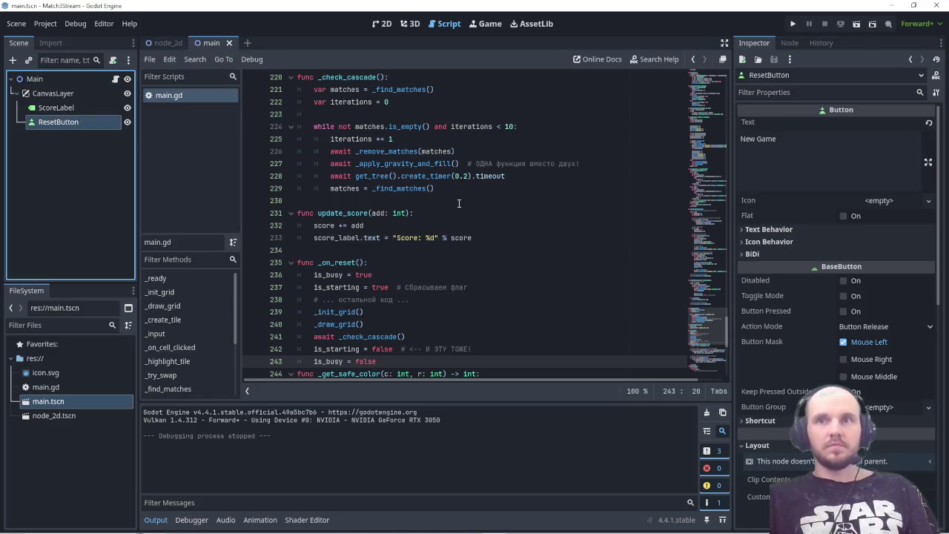
key("F5")
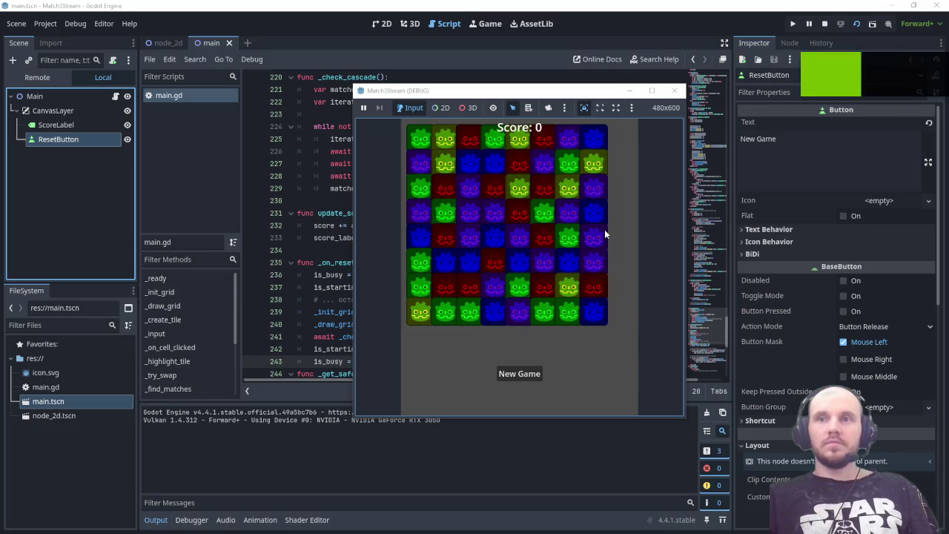
- Maximize the game, swap tiles into matches to raise the score to 300, then close it
left_click(651, 91)
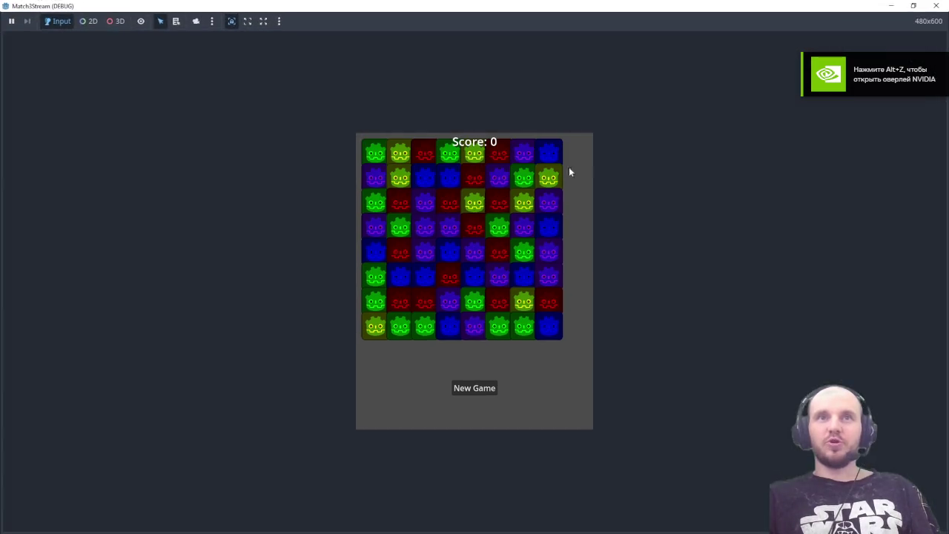
left_click(525, 231)
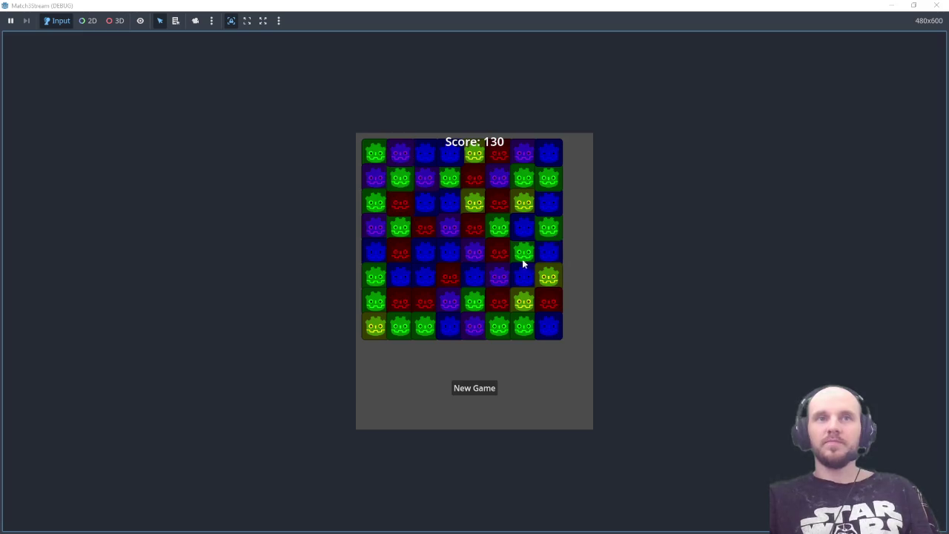
left_click_drag(403, 255, 403, 289)
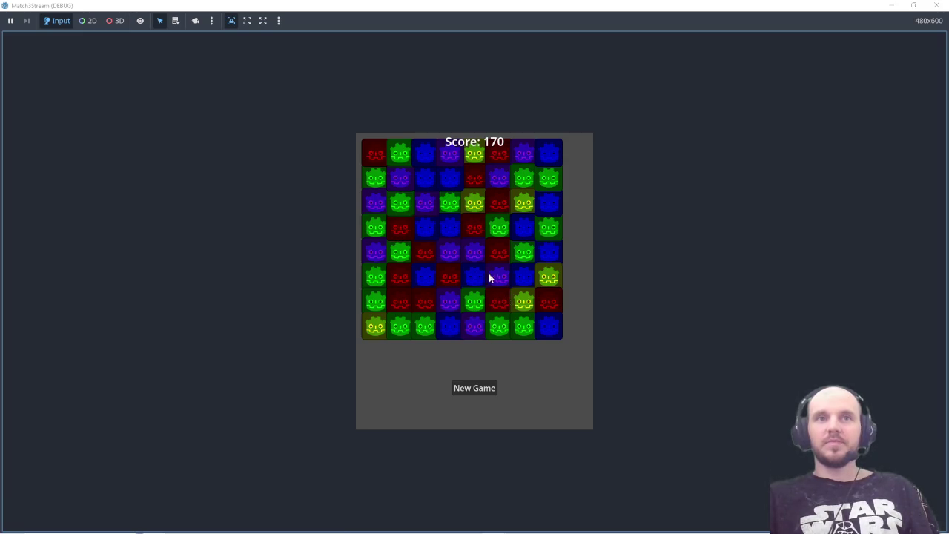
mouse_move(500, 274)
left_mouse_down()
mouse_move(504, 257)
mouse_move(487, 249)
left_mouse_up()
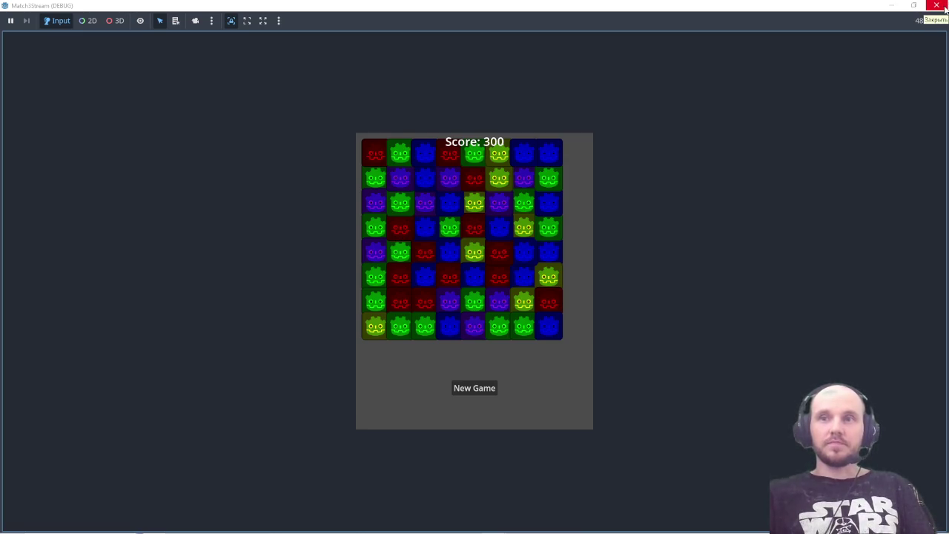
left_click(937, 6)
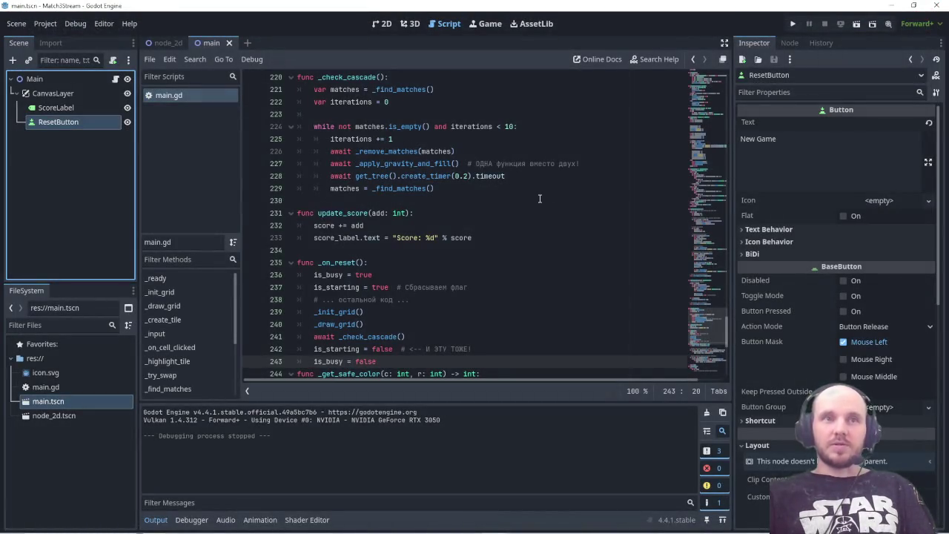
- Scroll main.gd to _on_reset() and select the '# Сбрасываем флаг' comment on line 237
scroll(505, 346, "down", 8)
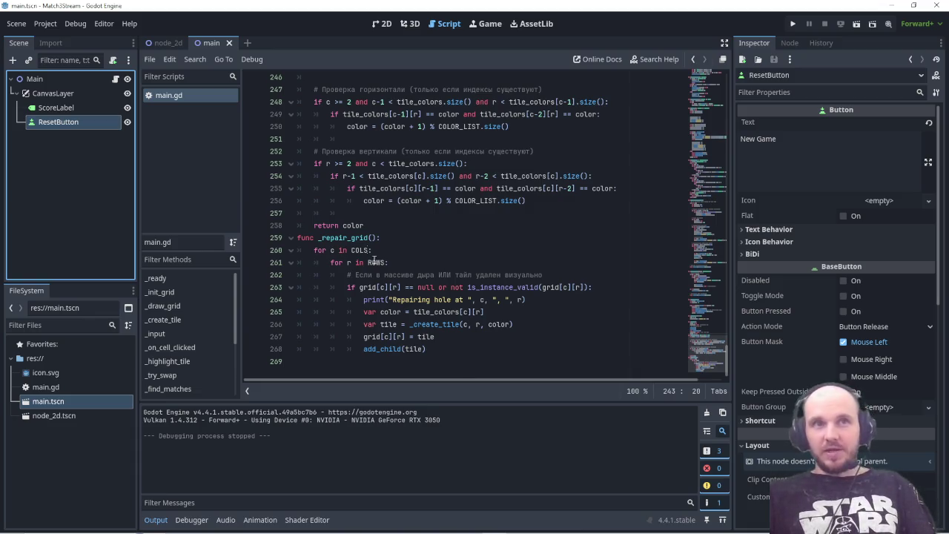
scroll(479, 315, "up", 2)
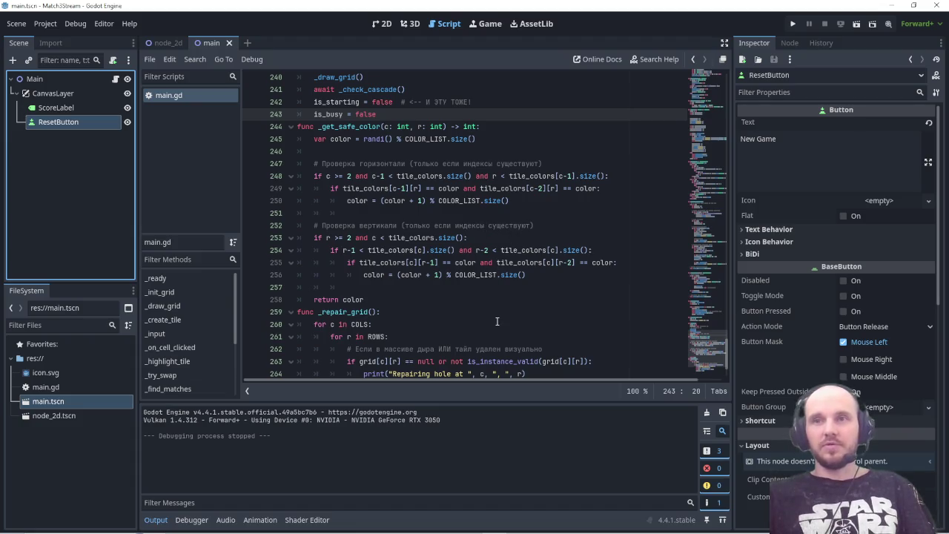
scroll(497, 321, "up", 2)
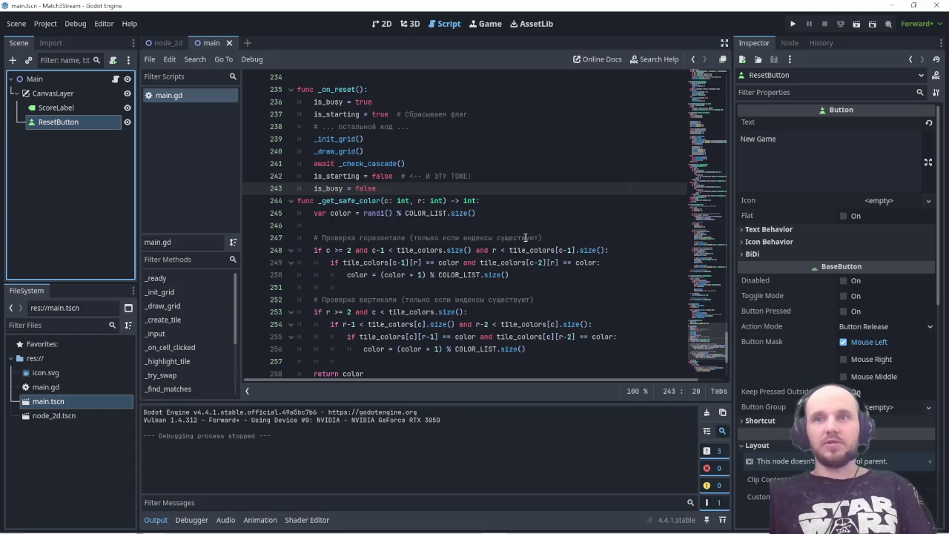
scroll(443, 271, "up", 2)
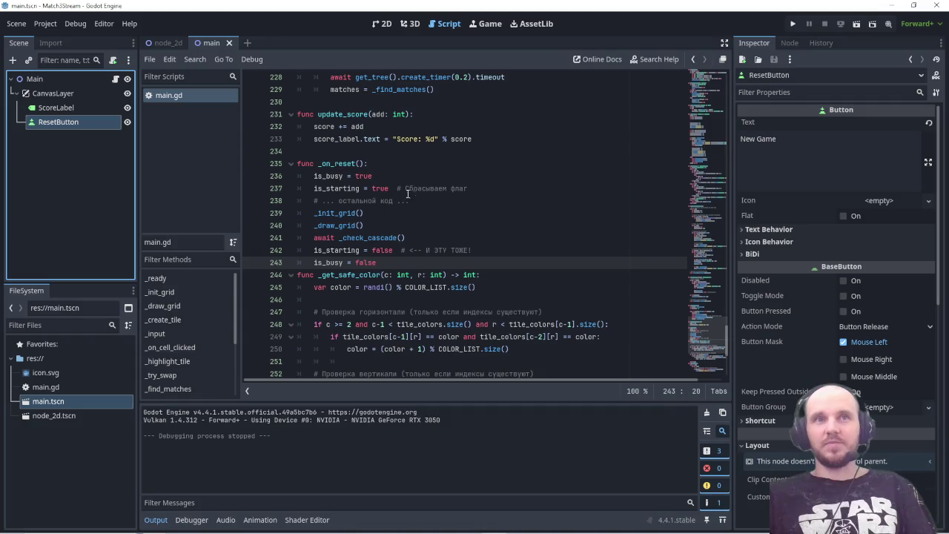
mouse_move(399, 189)
left_mouse_down()
mouse_move(467, 190)
mouse_move(397, 189)
left_mouse_up()
left_click(445, 202)
scroll(411, 207, "up", 2)
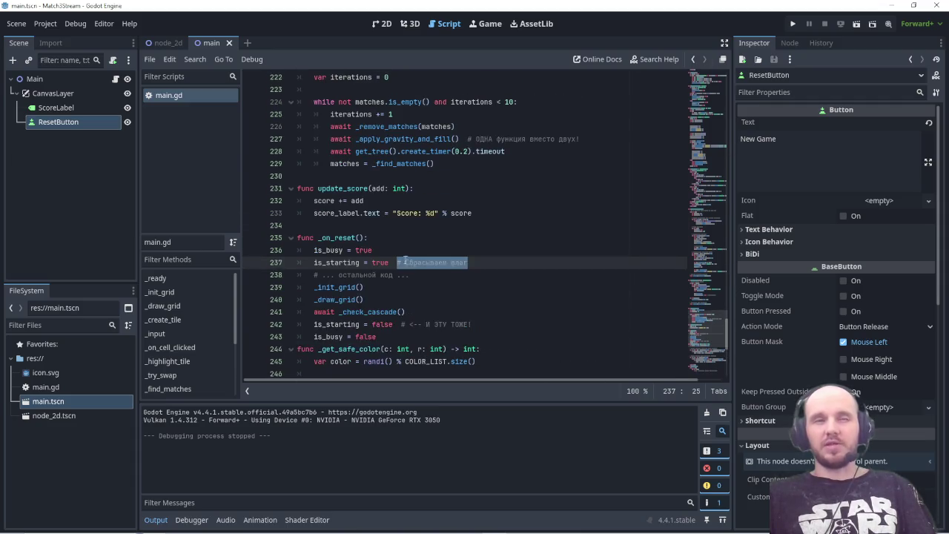
left_click(407, 262)
left_click_drag(397, 262, 469, 262)
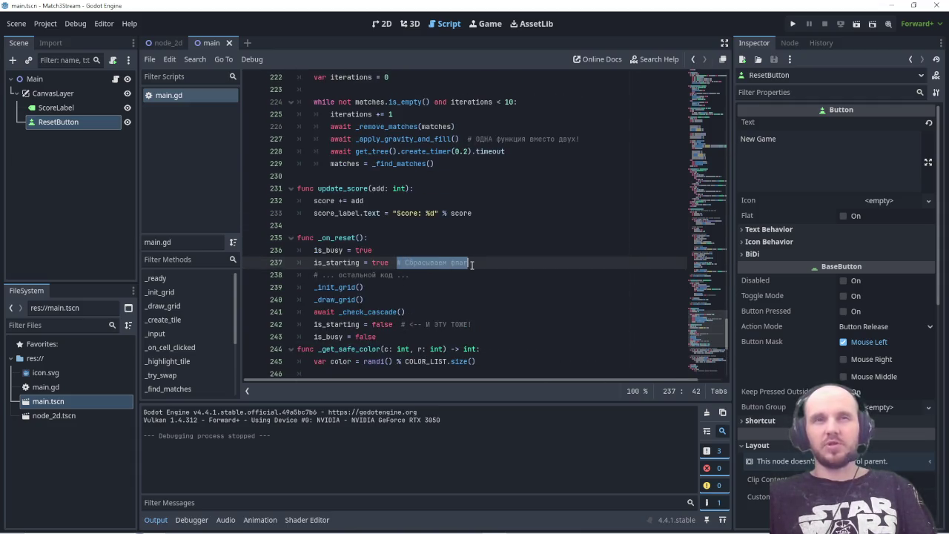
left_click(459, 276)
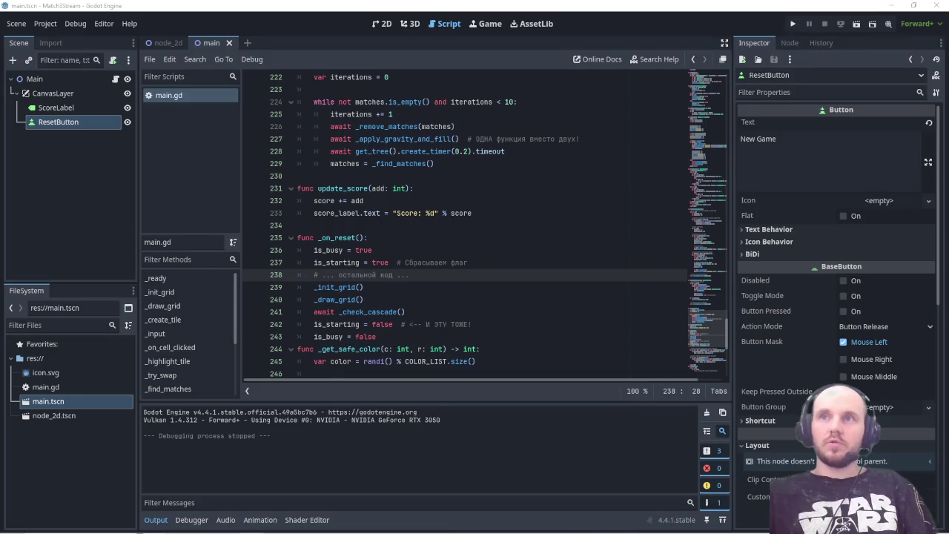
- Maximize the Qwen Studio chat and scroll through its replies on the is_starting fix
key("alt+Tab")
left_click_drag(601, 145, 355, 148)
double_click(504, 148)
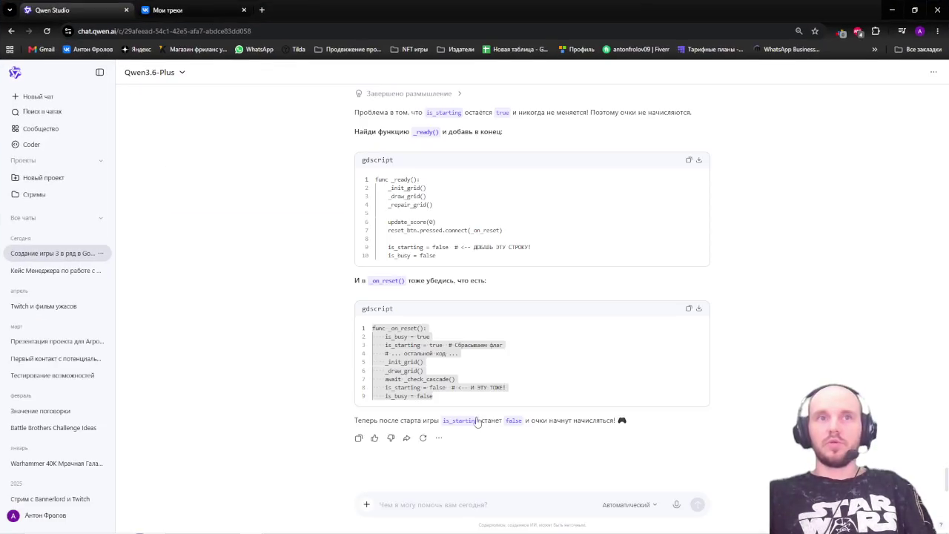
scroll(444, 304, "up", 3)
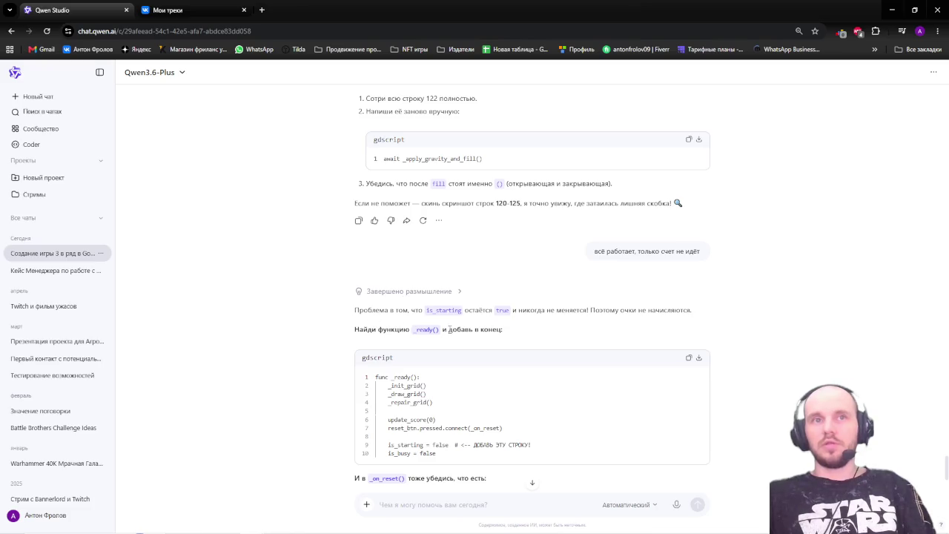
scroll(371, 332, "down", 3)
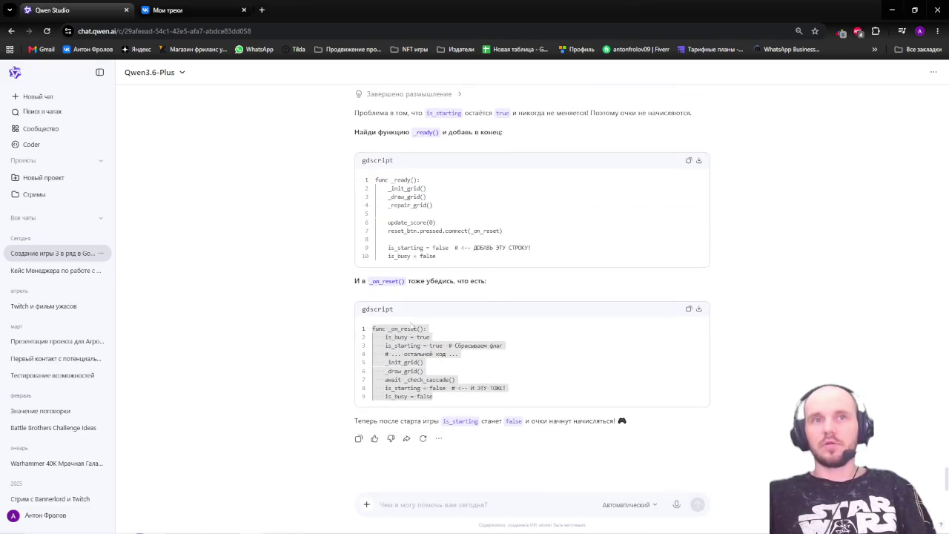
scroll(531, 426, "up", 1)
scroll(530, 426, "down", 10)
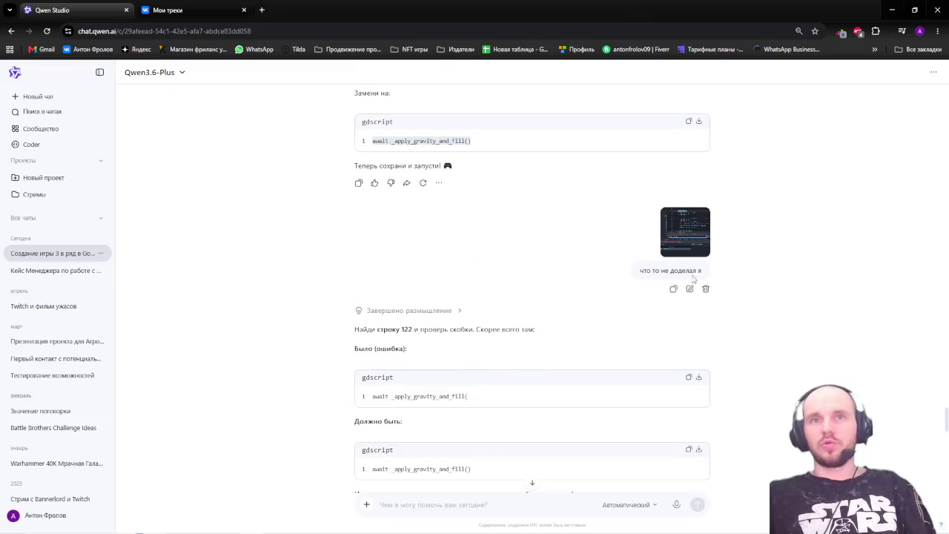
scroll(687, 280, "down", 2)
left_click_drag(395, 230, 529, 231)
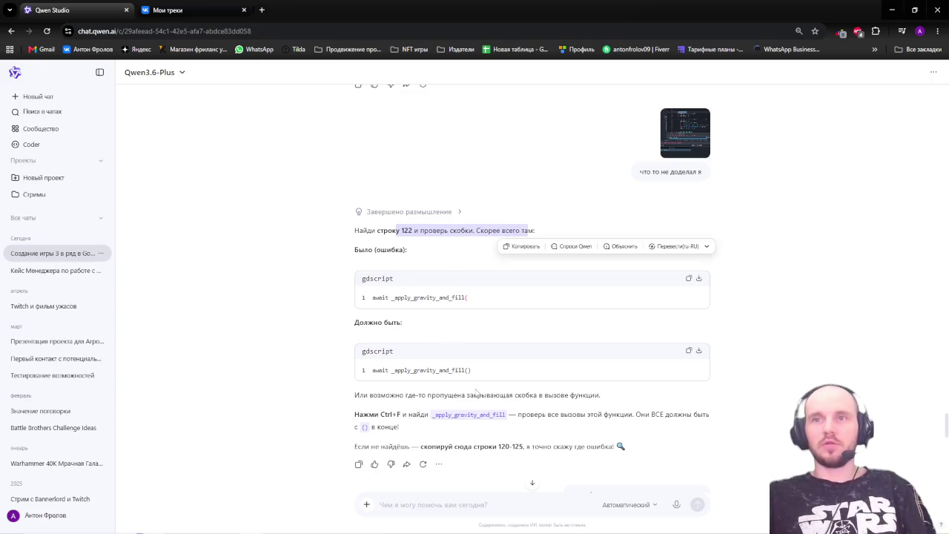
scroll(474, 391, "up", 10)
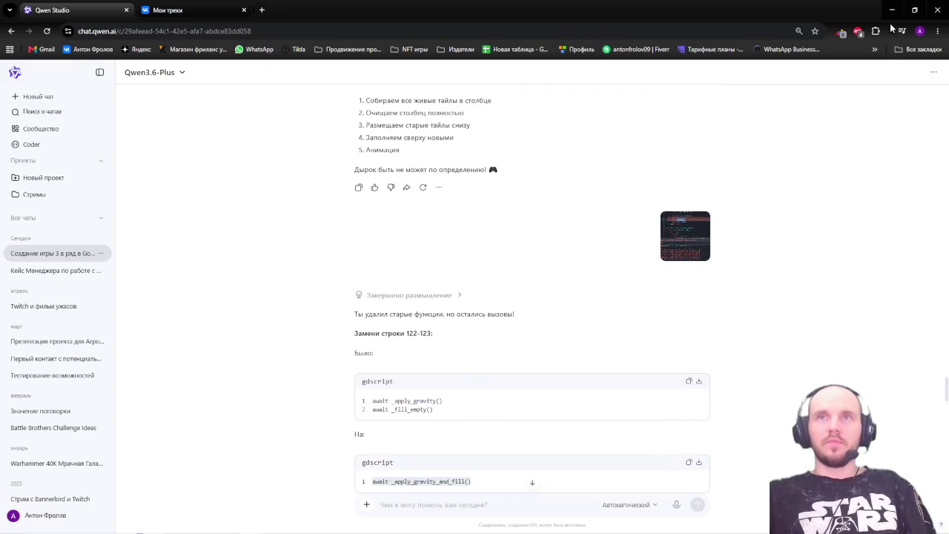
- Restore the browser window down and switch via Godot to the Godot executables folder
mouse_move(685, 13)
left_mouse_down()
mouse_move(863, 89)
mouse_move(948, 100)
left_mouse_up()
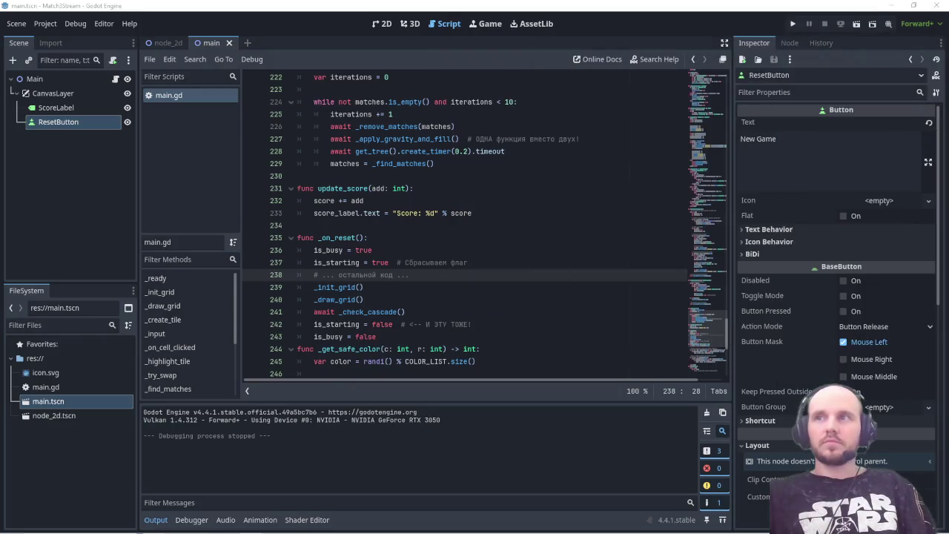
key("alt+Tab")
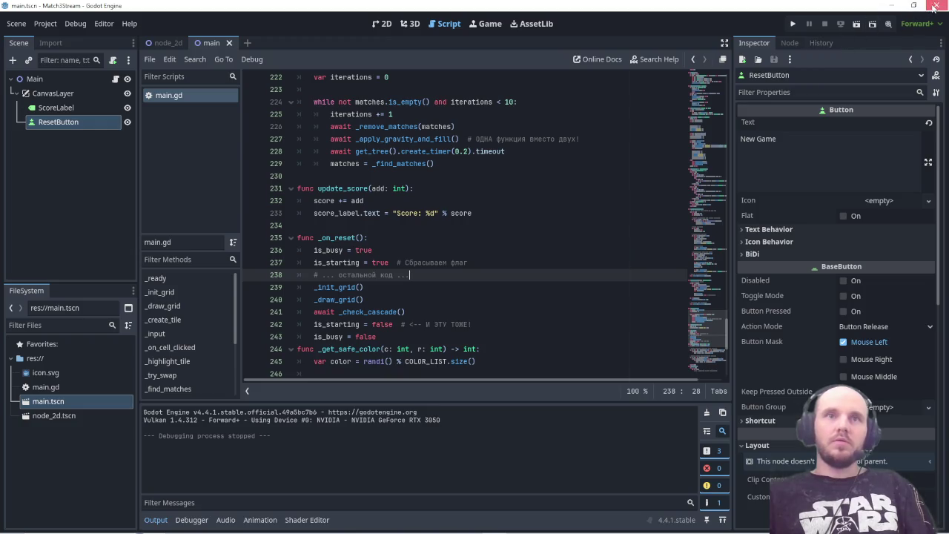
key("alt+Tab")
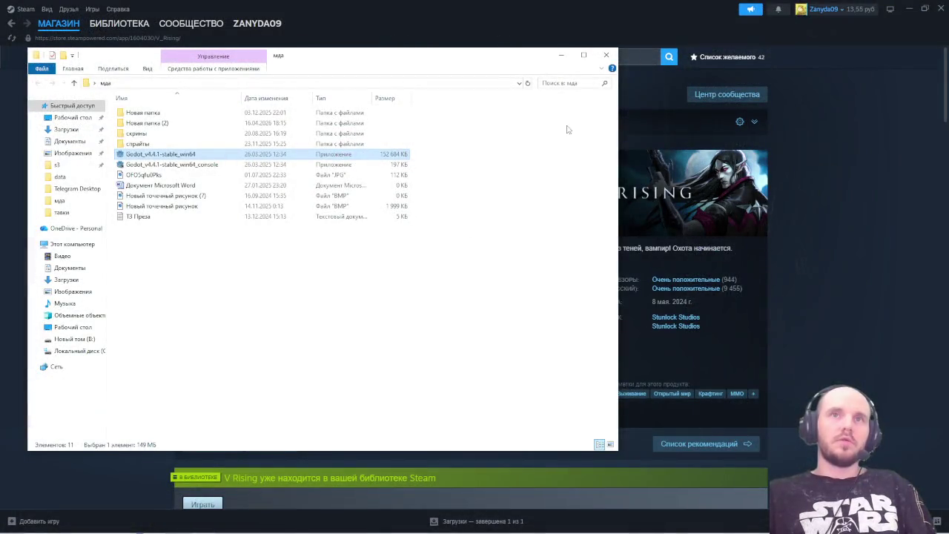
- Close the File Explorer folder window, leaving the V Rising store page in front
left_click(606, 56)
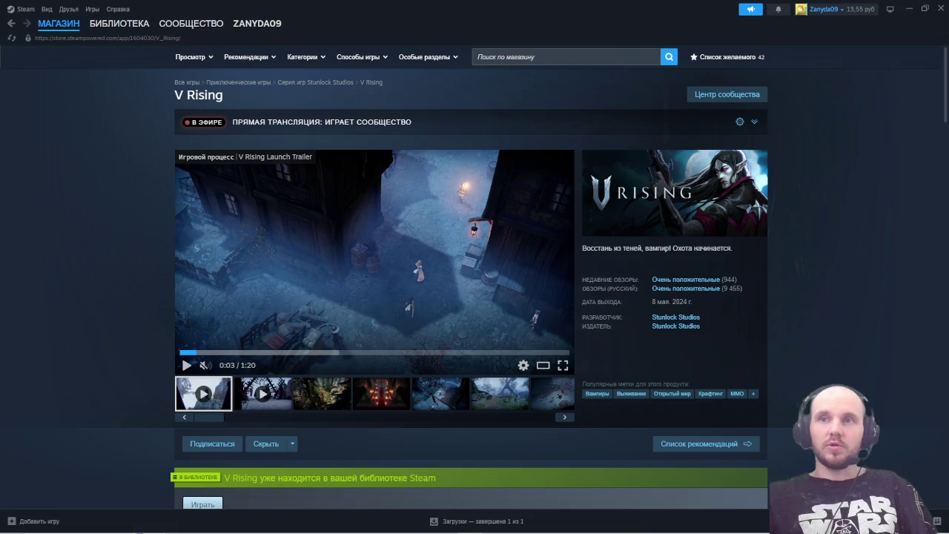
- Bring Chrome back full-screen to view the 600×169 image of three characters with glowing weapons
key("alt+Tab")
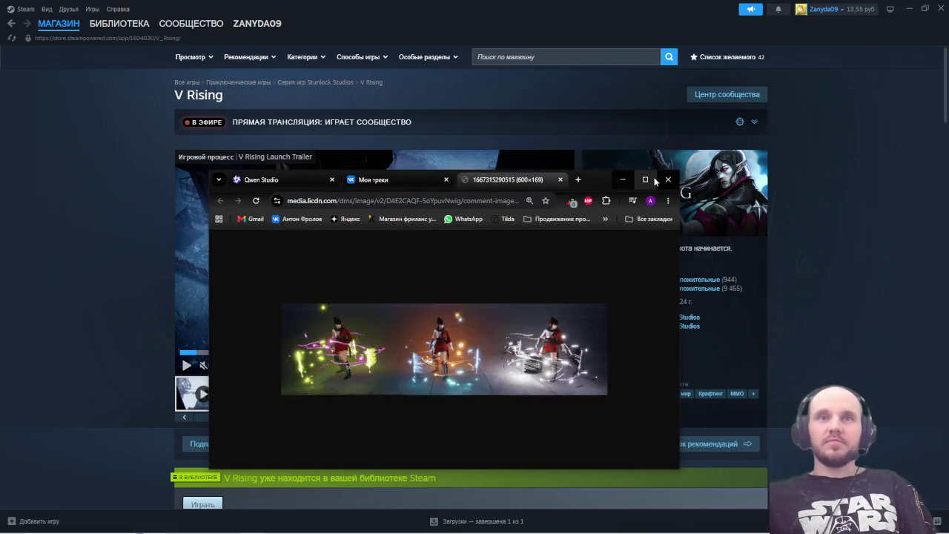
left_click(655, 180)
scroll(577, 303, "up", 2, "ctrl")
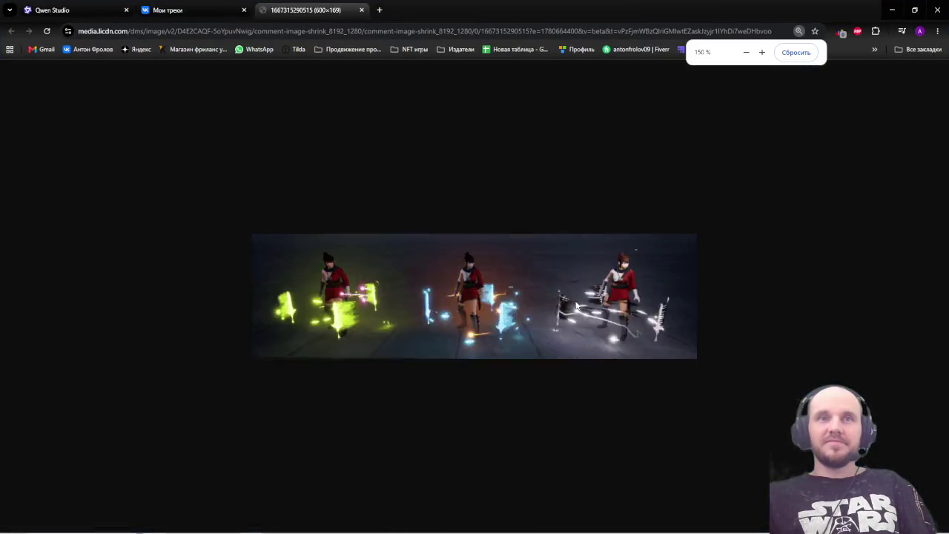
scroll(576, 304, "up", 4, "ctrl")
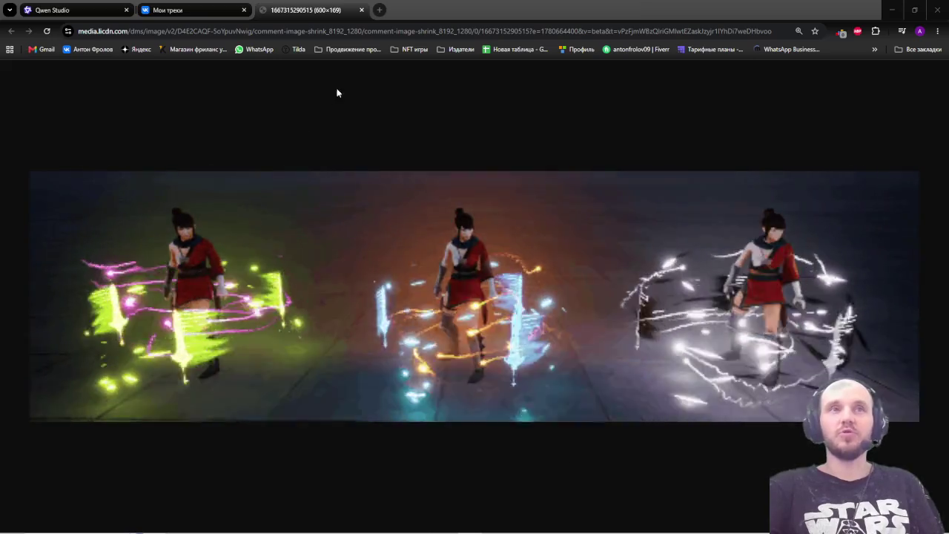
- Close the image tab and un-maximize Chrome, moving the window down the screen
left_click(361, 9)
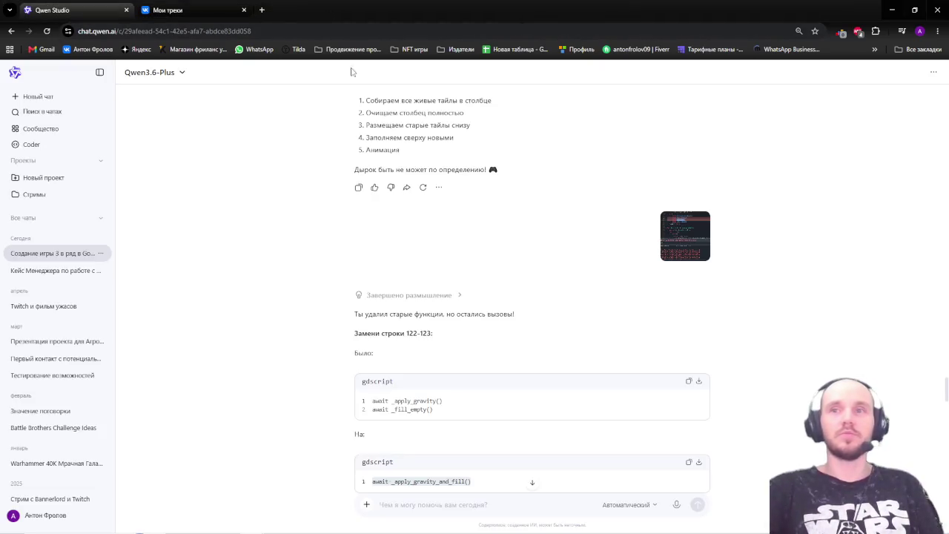
mouse_move(344, 9)
left_mouse_down()
mouse_move(419, 59)
mouse_move(827, 164)
mouse_move(948, 392)
mouse_move(948, 444)
left_mouse_up()
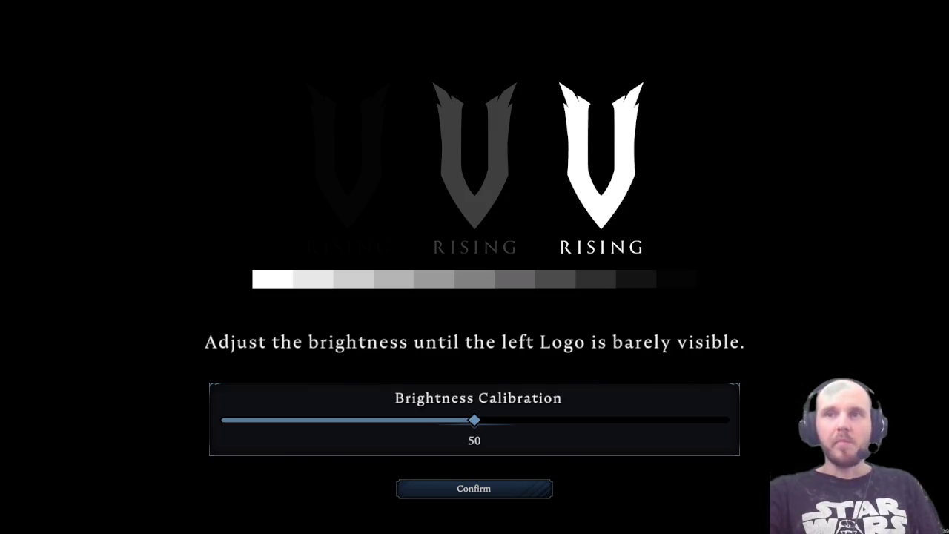
- Confirm brightness at 50 and open the region list on the welcome form
left_click(492, 487)
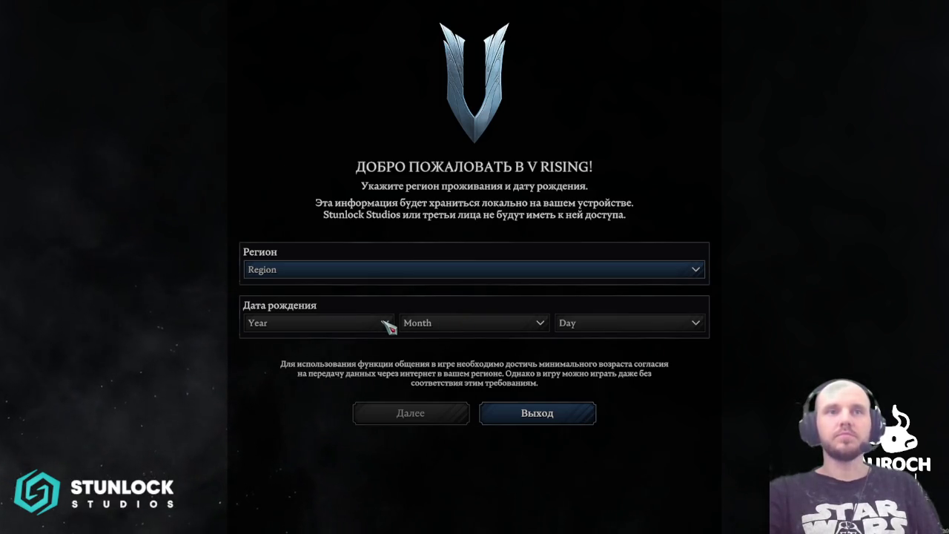
left_click(334, 274)
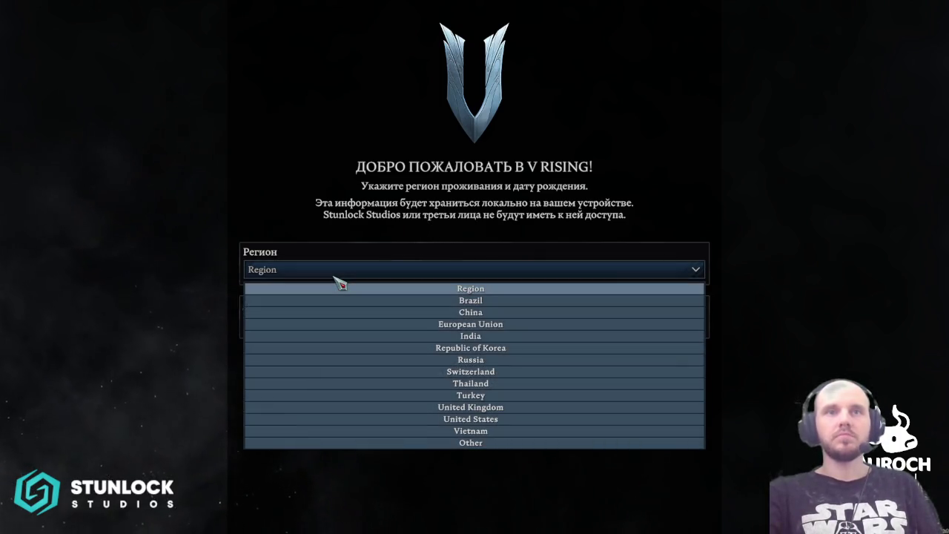
- Choose Russia as the region, pick a birth year, month and day, and continue
left_click(463, 360)
left_click(387, 331)
scroll(355, 438, "down", 9)
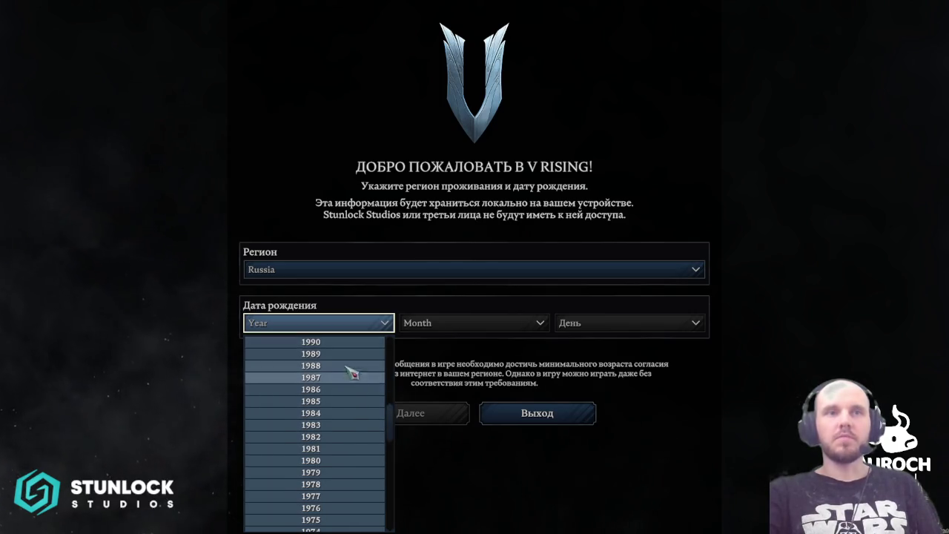
left_click(355, 354)
left_click(423, 324)
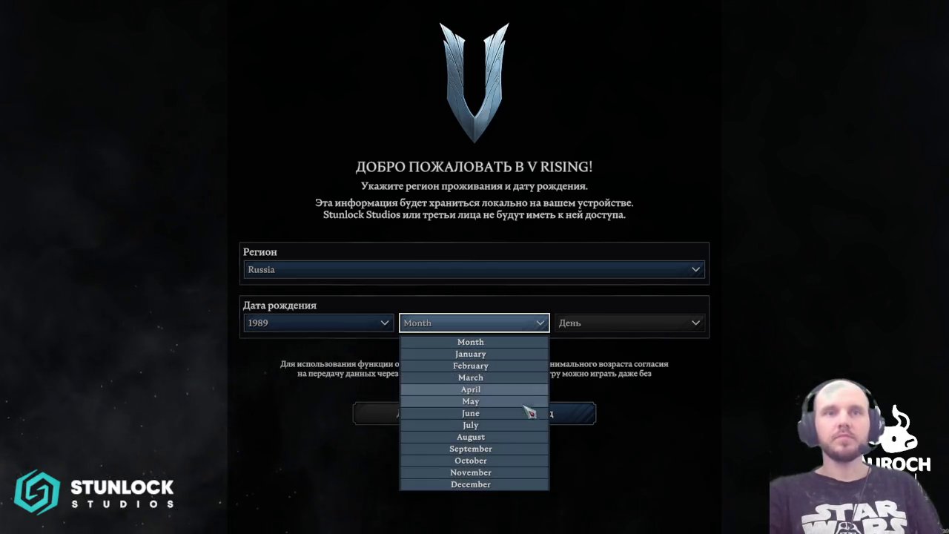
left_click(522, 461)
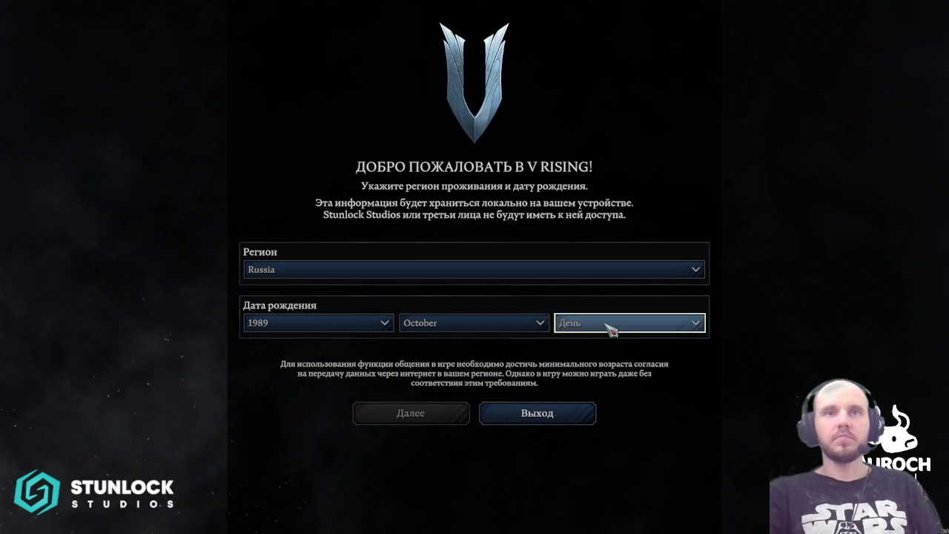
left_click(610, 325)
left_click(657, 413)
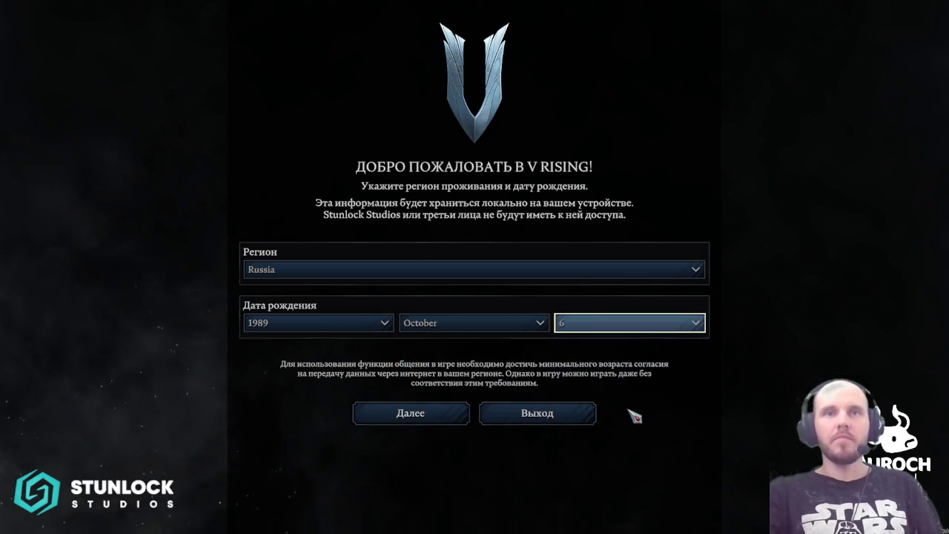
left_click(411, 413)
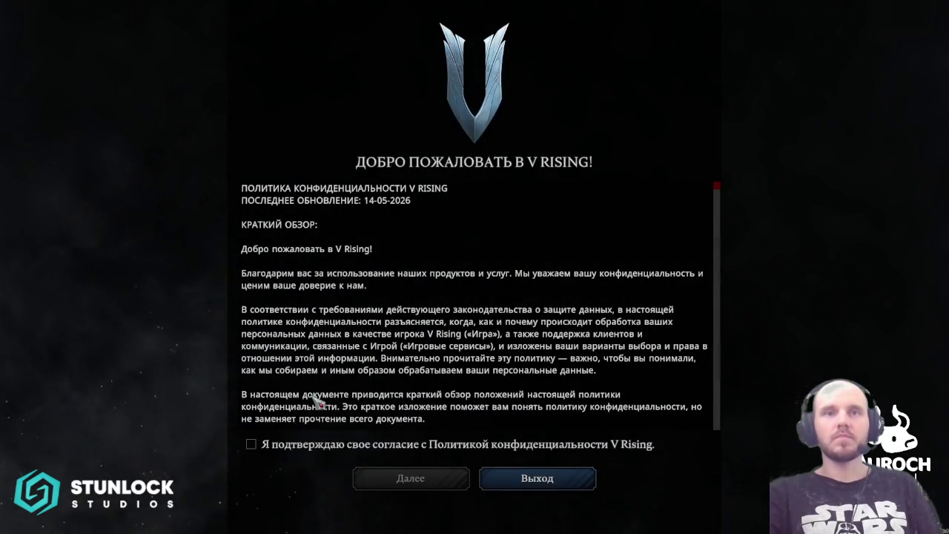
- Accept the privacy policy and decline progress tracking to reach the main menu's Settings
scroll(307, 400, "down", 5)
mouse_move(716, 197)
left_mouse_down()
mouse_move(737, 322)
mouse_move(728, 445)
left_mouse_up()
left_click(251, 444)
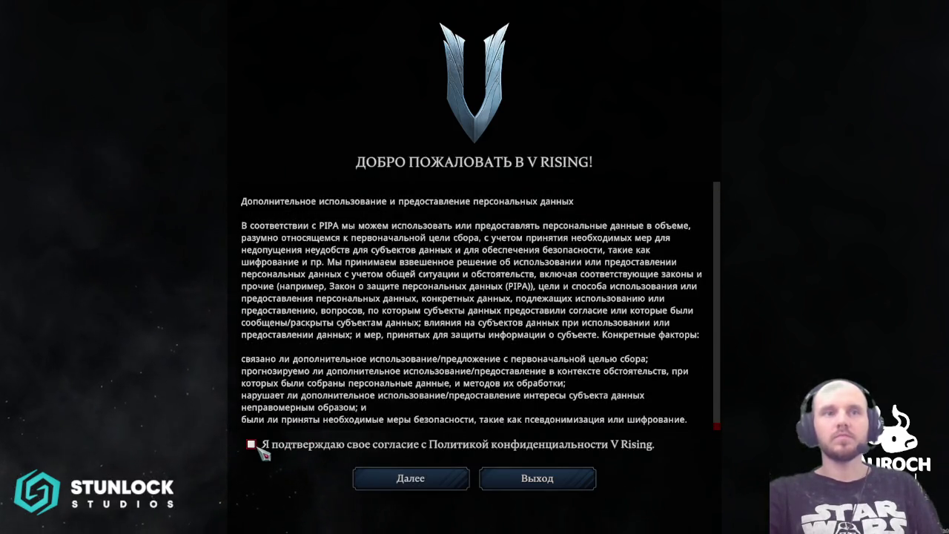
left_click(414, 480)
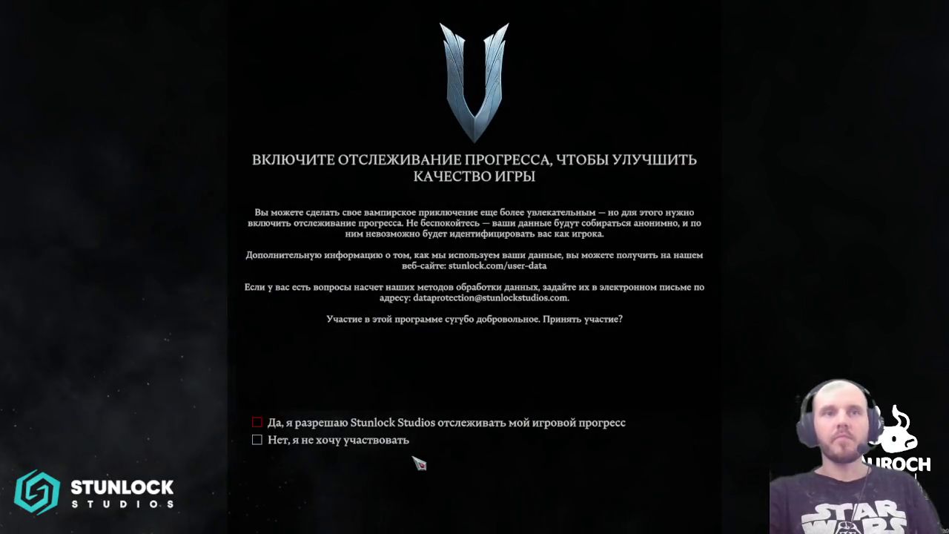
left_click(260, 440)
left_click(376, 478)
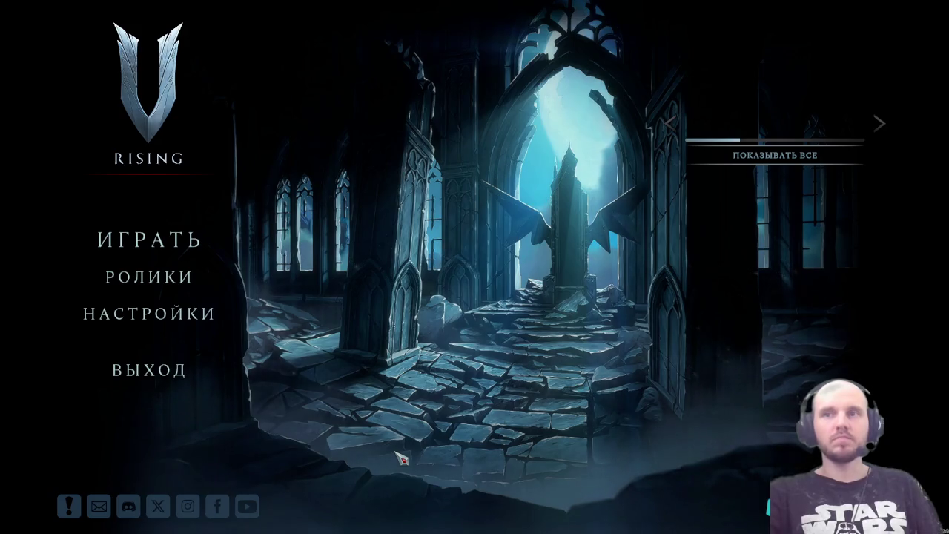
left_click(170, 315)
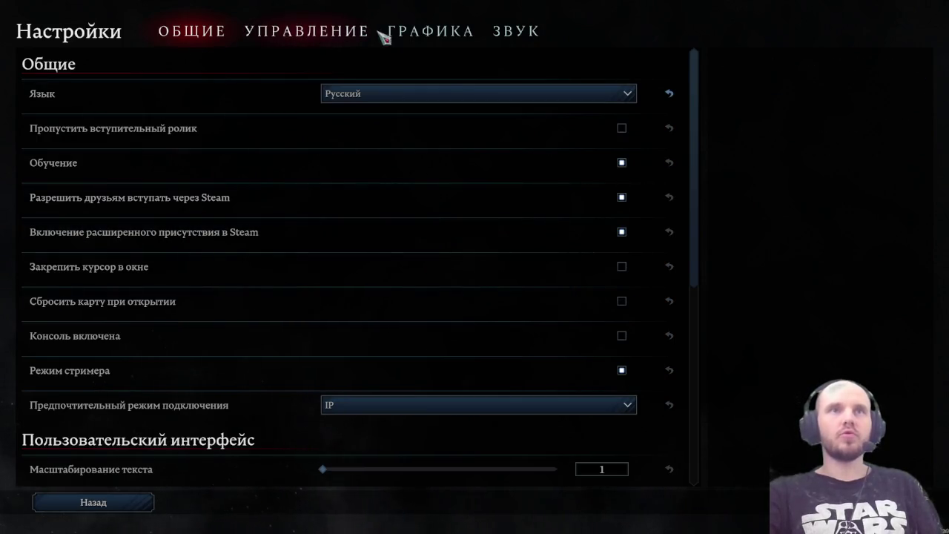
- On the ЗВУК tab, drag every volume slider to about half (Общий 46, Эффекты 43), then go back
left_click(504, 32)
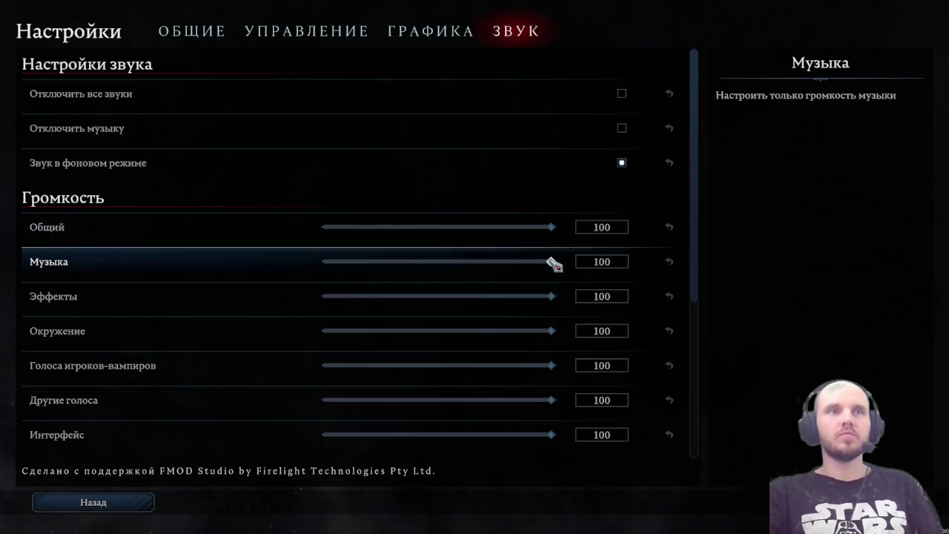
left_click_drag(552, 227, 428, 228)
left_click_drag(551, 261, 433, 261)
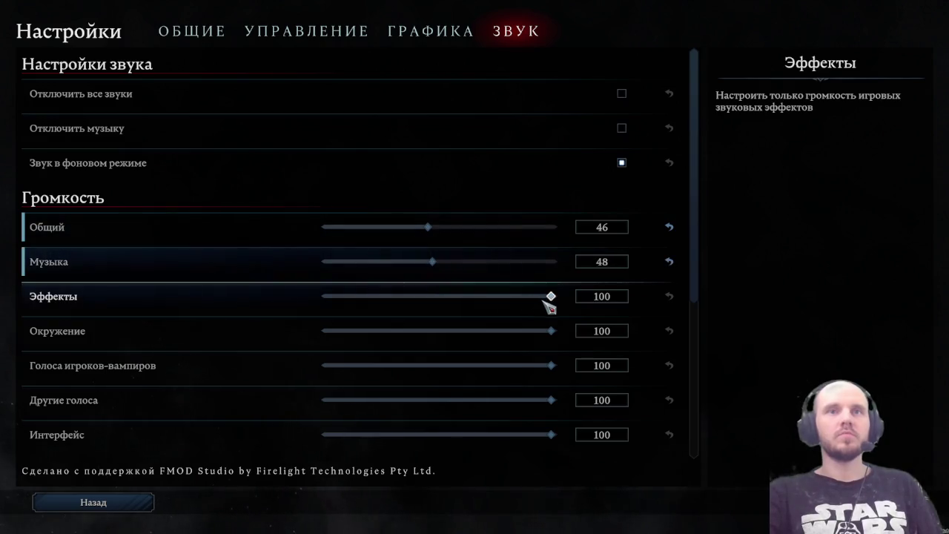
left_click_drag(549, 297, 422, 296)
left_click_drag(551, 331, 429, 332)
left_click_drag(551, 365, 445, 368)
left_click_drag(551, 401, 435, 402)
left_click_drag(552, 437, 446, 437)
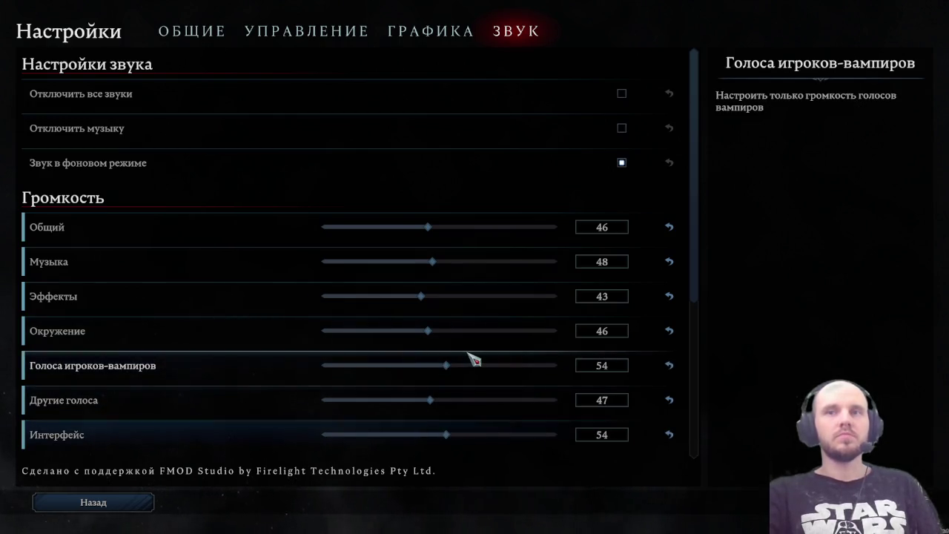
scroll(475, 360, "down", 5)
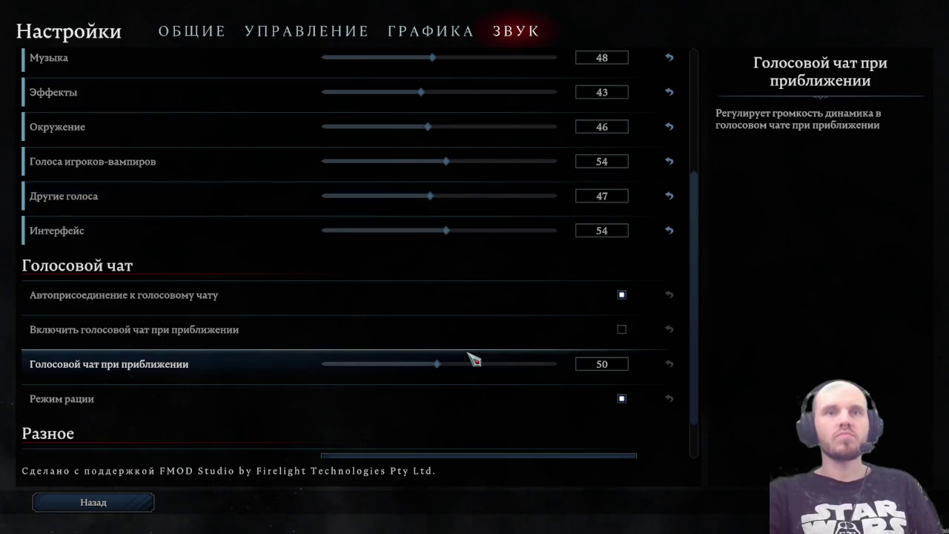
scroll(475, 360, "down", 2)
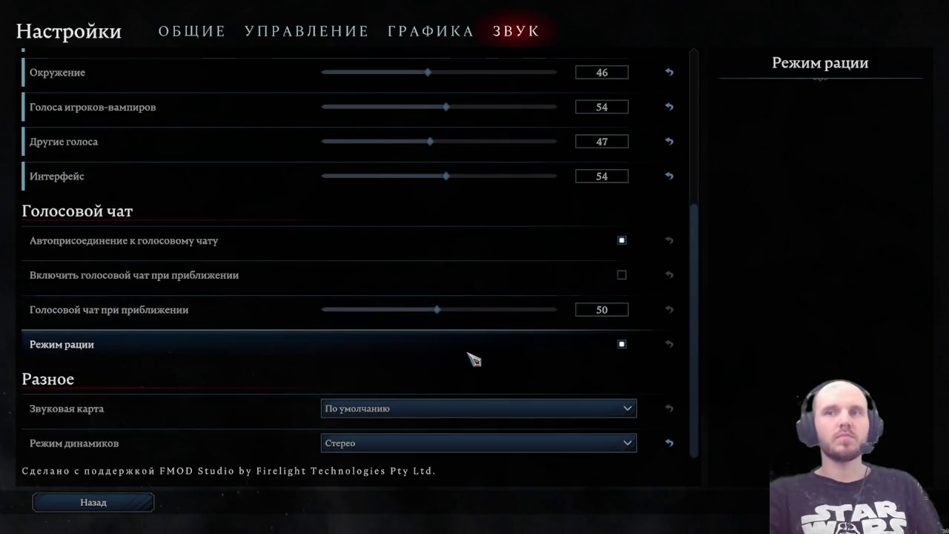
scroll(474, 360, "up", 8)
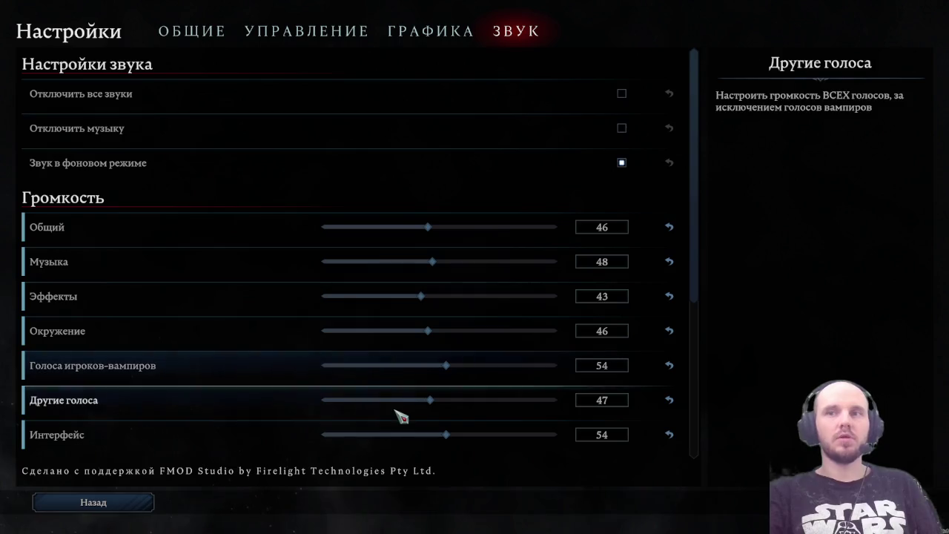
left_click(146, 510)
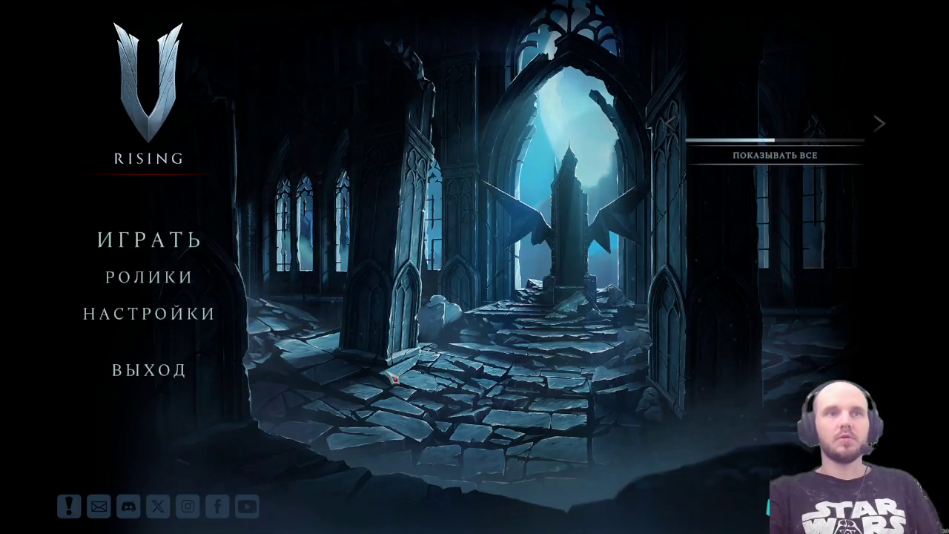
- Choose ИГРАТЬ, then the Частная игра card to reach private-game setup
left_click(205, 253)
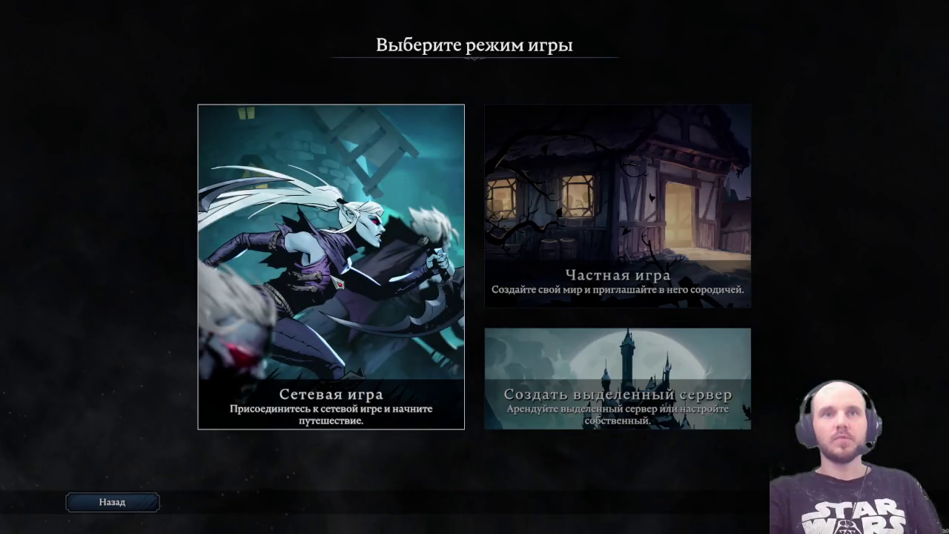
left_click(636, 242)
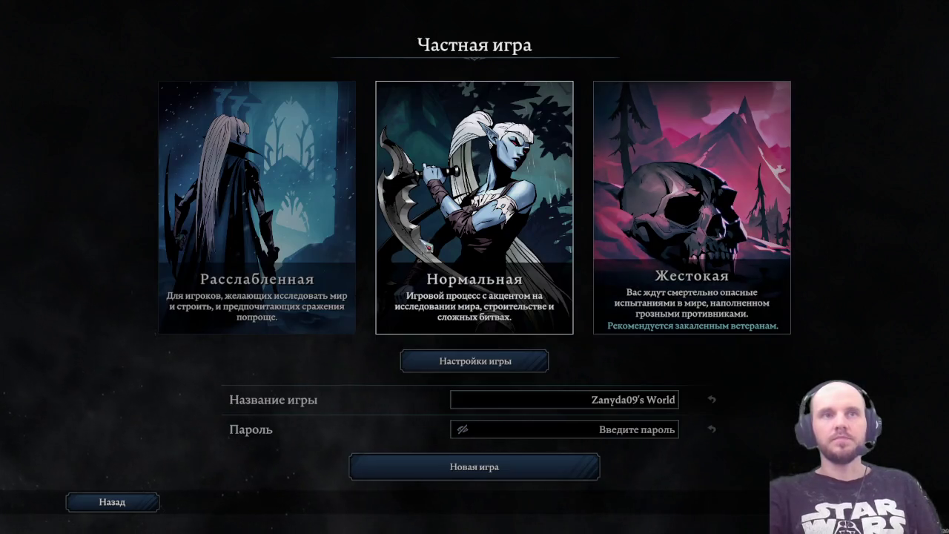
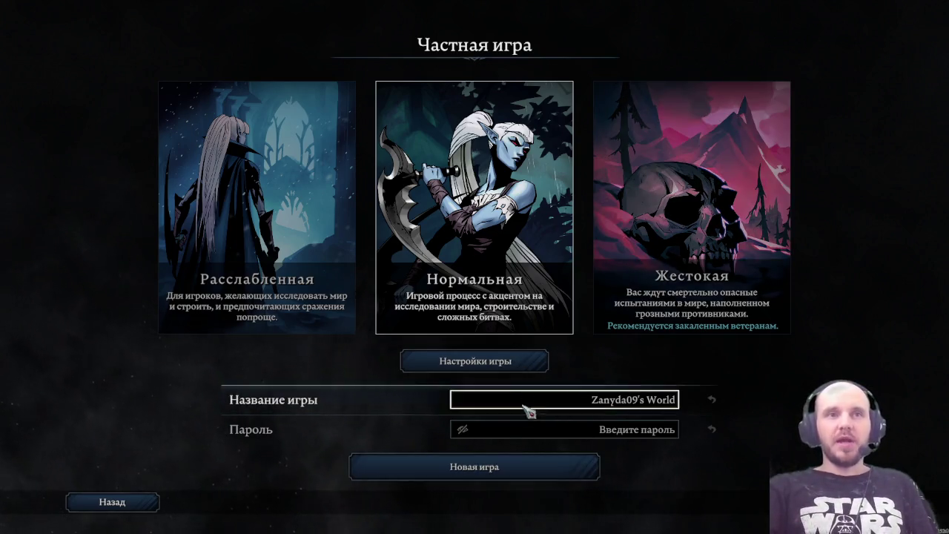
- Start the new Normal-difficulty private game, then bring the Telegram window up over the game
left_click(474, 478)
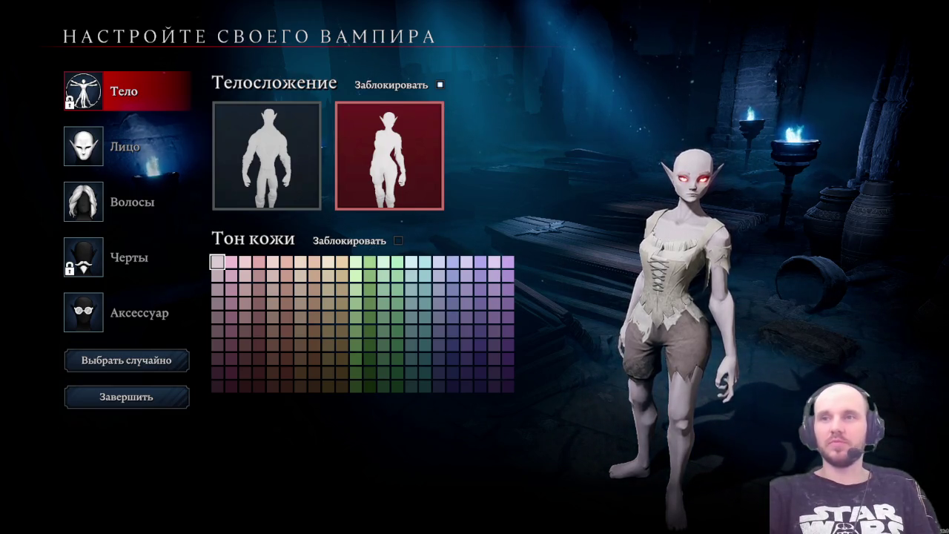
key("alt+Tab")
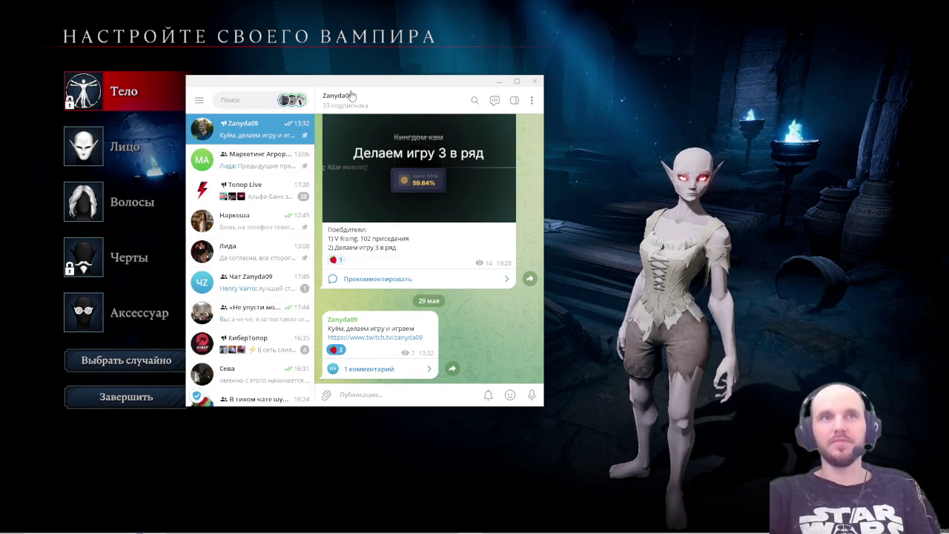
key("alt+Tab")
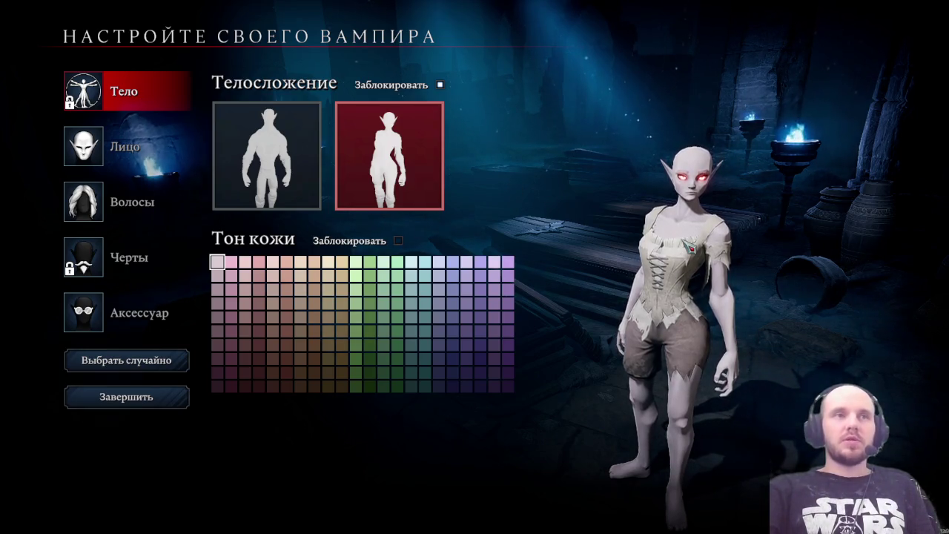
- Give the vampire pale blue eyes in the face options
left_click(134, 154)
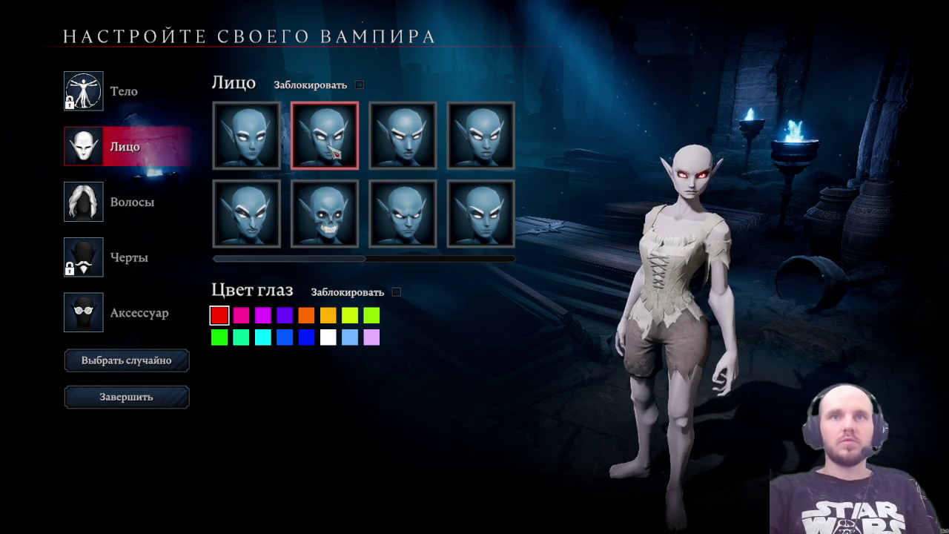
left_click(241, 315)
left_click(352, 339)
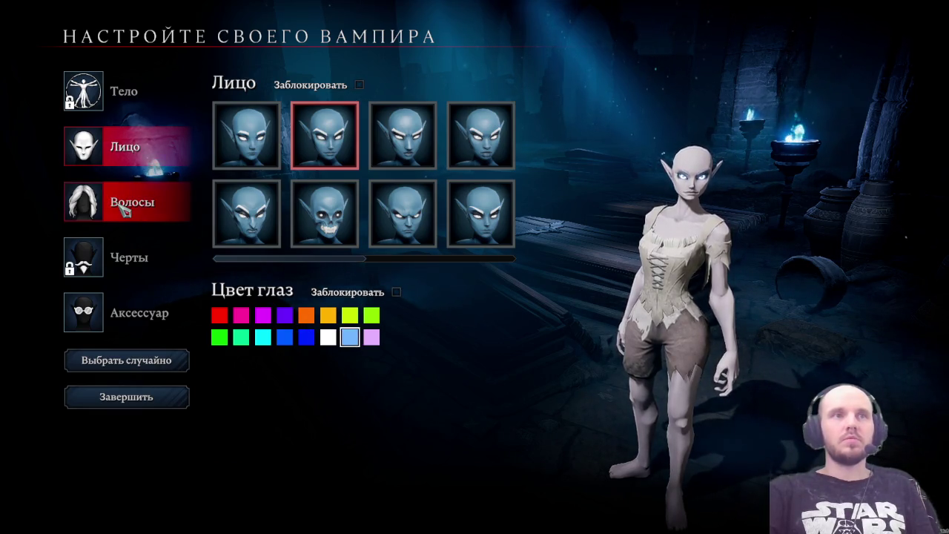
- Try several hairstyles, settle on the ponytail, and dye it dark blue
left_click(123, 209)
left_click(403, 136)
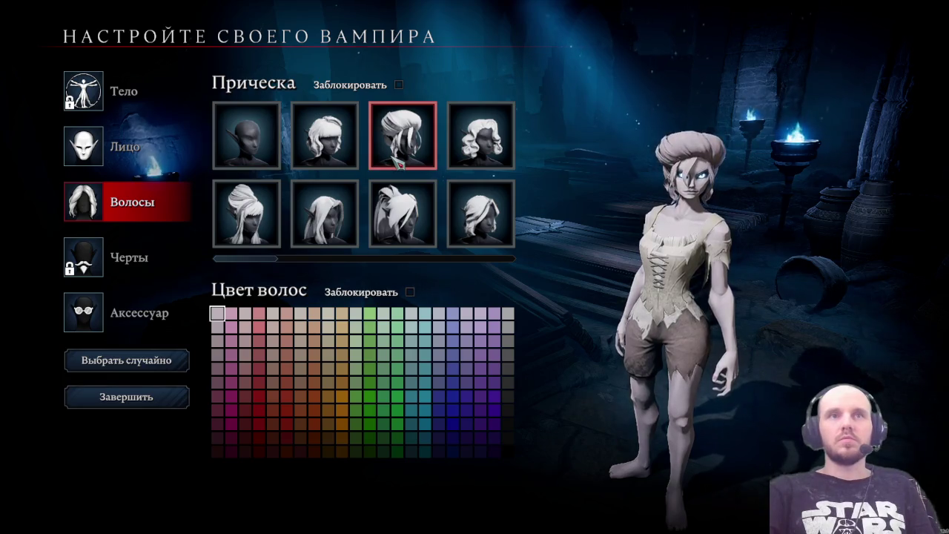
left_click(344, 161)
left_click(467, 160)
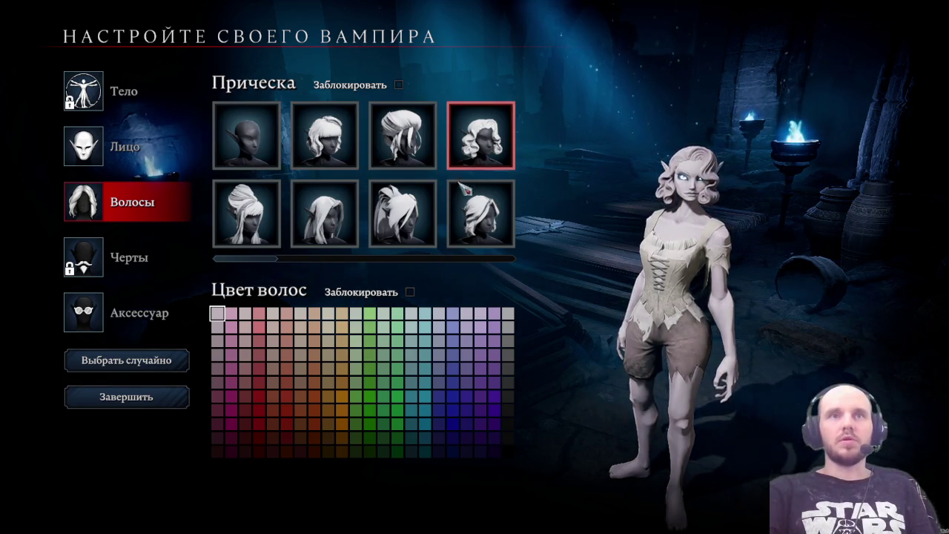
left_click(465, 223)
left_click(408, 233)
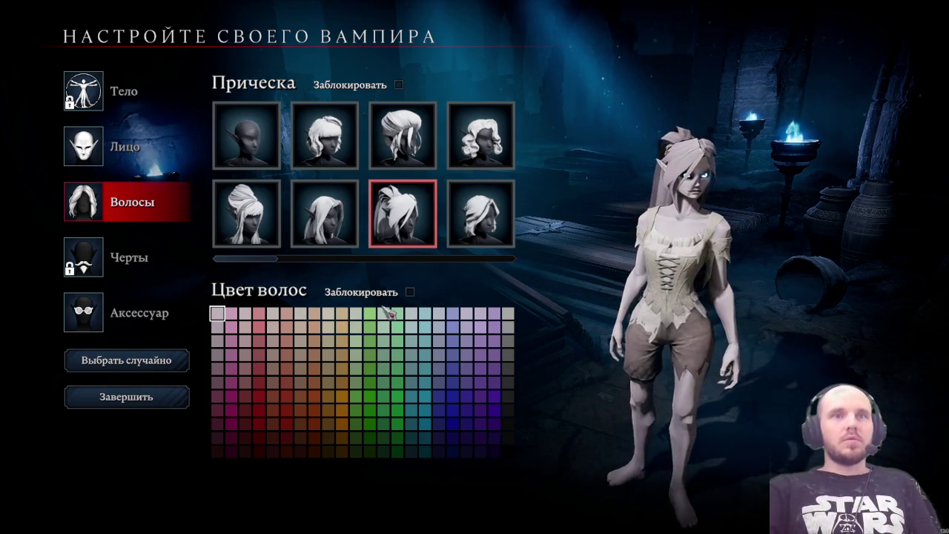
left_click(454, 425)
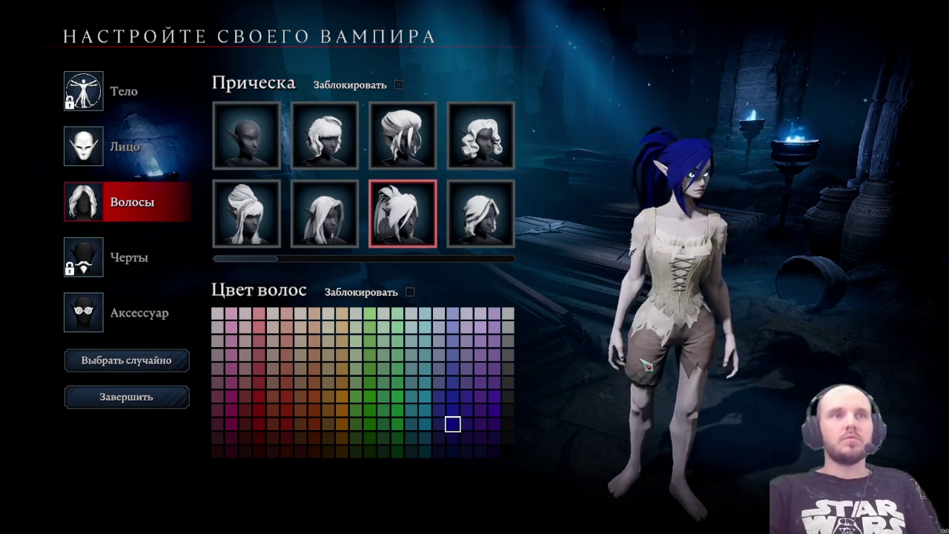
- Try earrings and white goggles, settle on red goggles, and finish customisation with Завершить
left_click(111, 147)
left_click(115, 310)
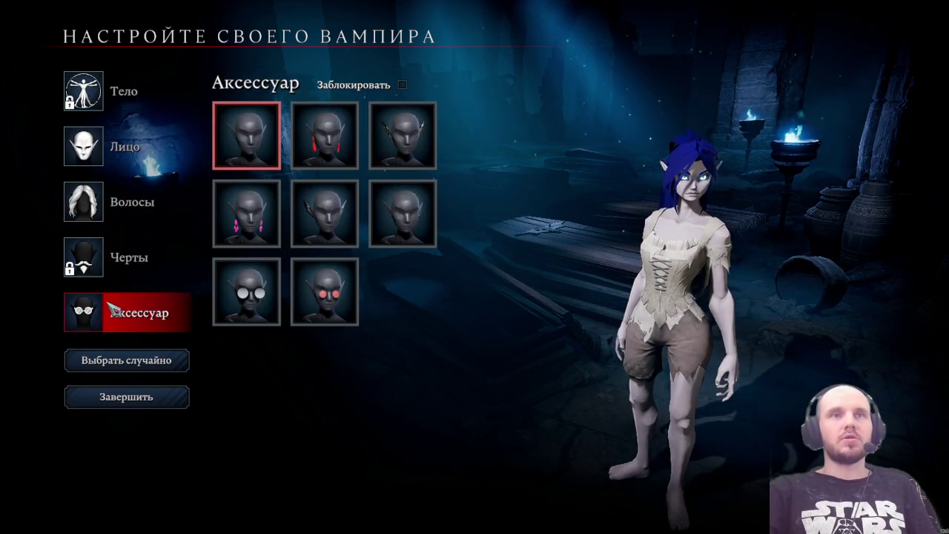
left_click(326, 144)
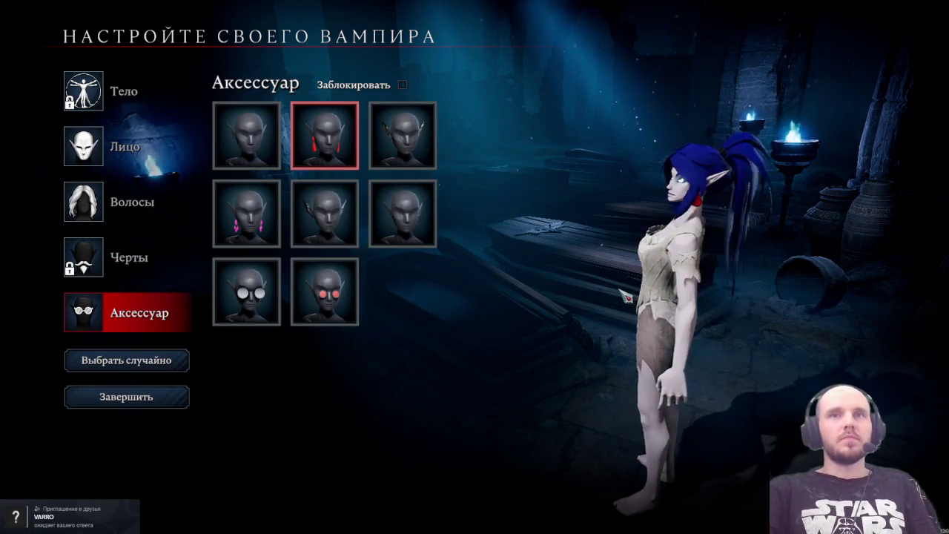
left_click(410, 145)
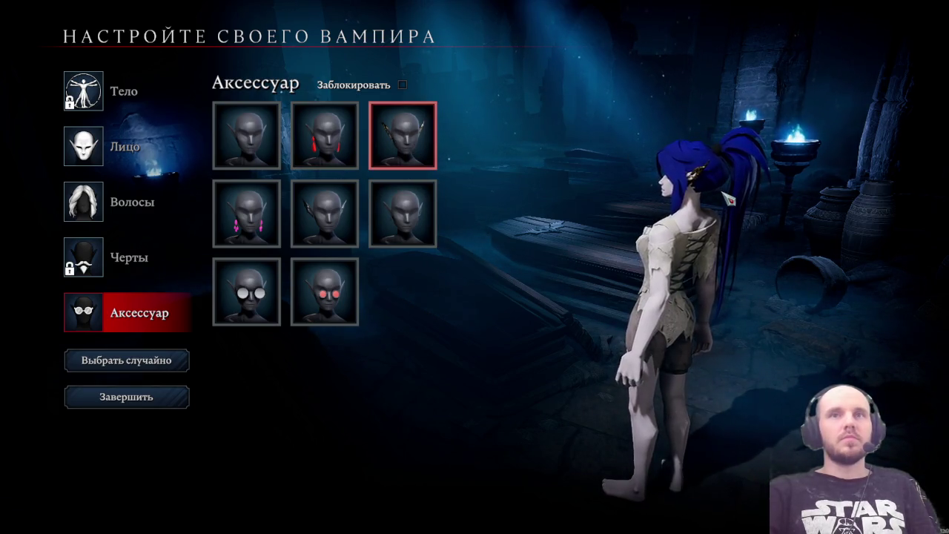
left_click(330, 293)
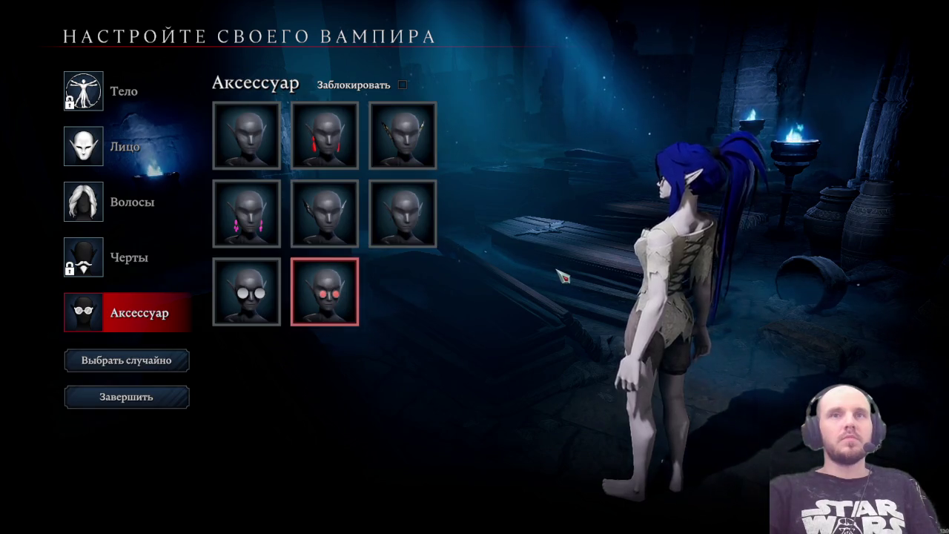
left_click(252, 308)
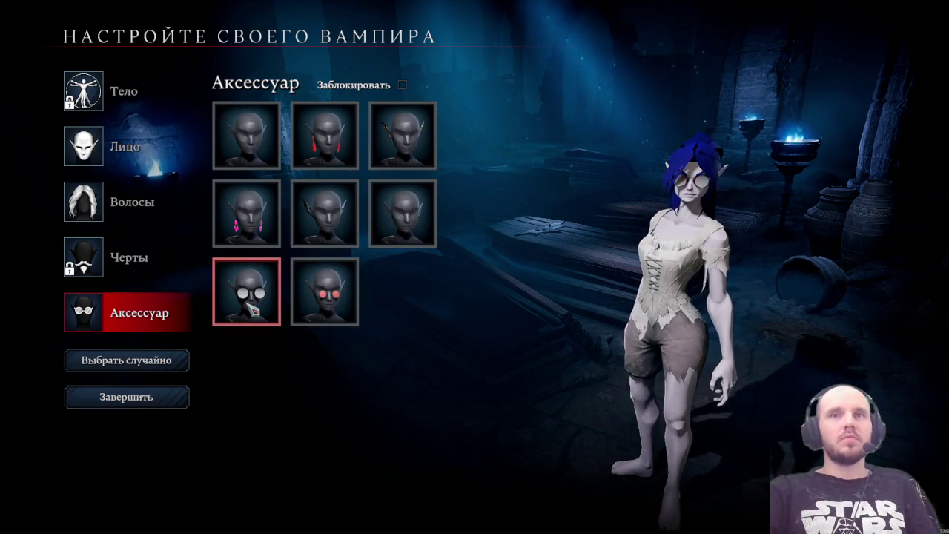
left_click(327, 308)
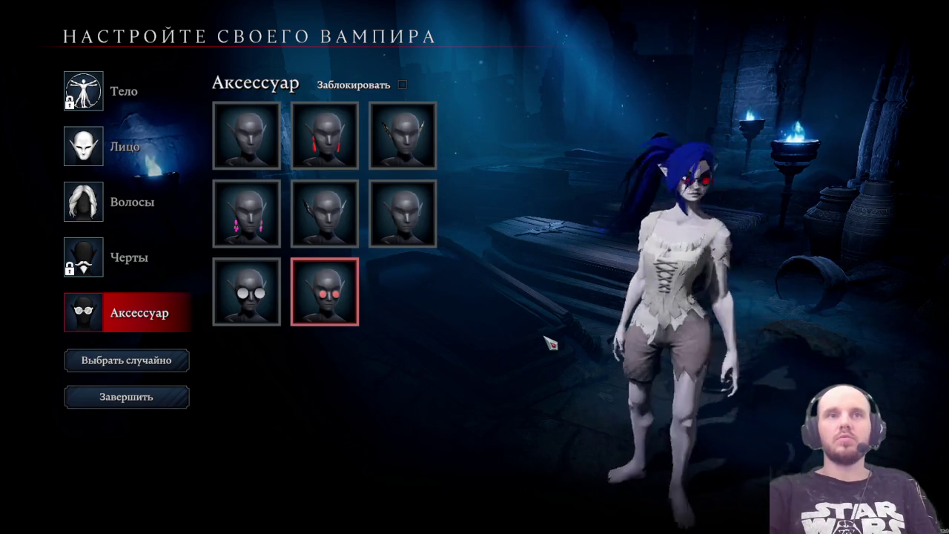
left_click(157, 406)
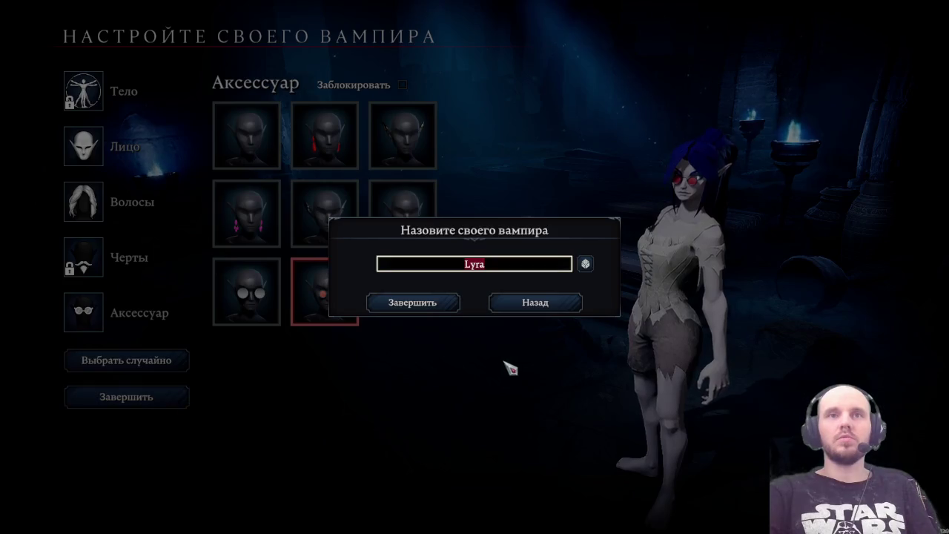
- Replace the suggested name Lyra with the player's handle and confirm it
type("я")
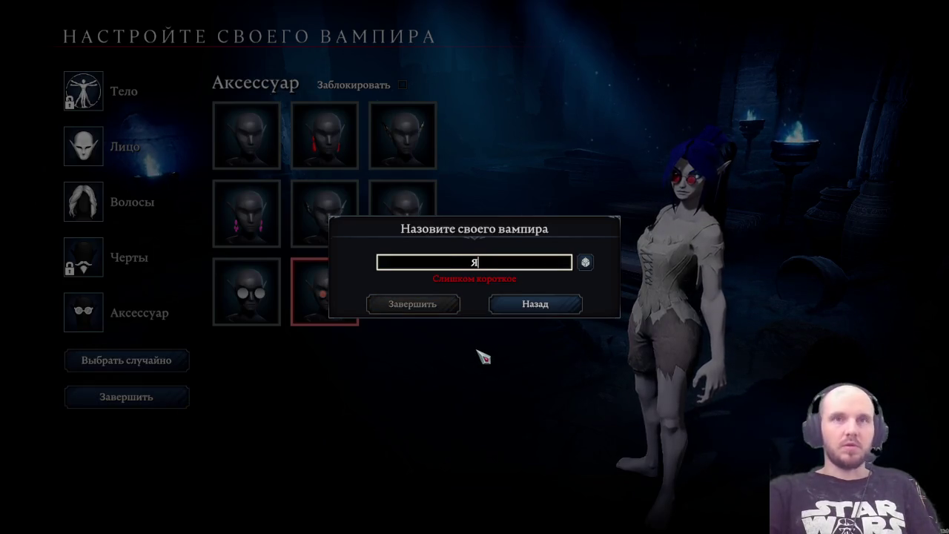
key("BackSpace")
type("Z")
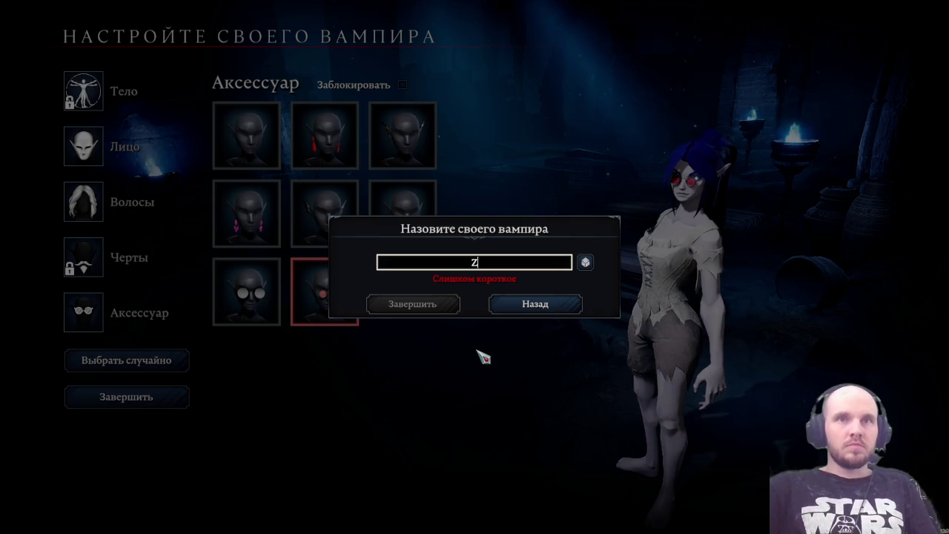
type("a")
type("nyd")
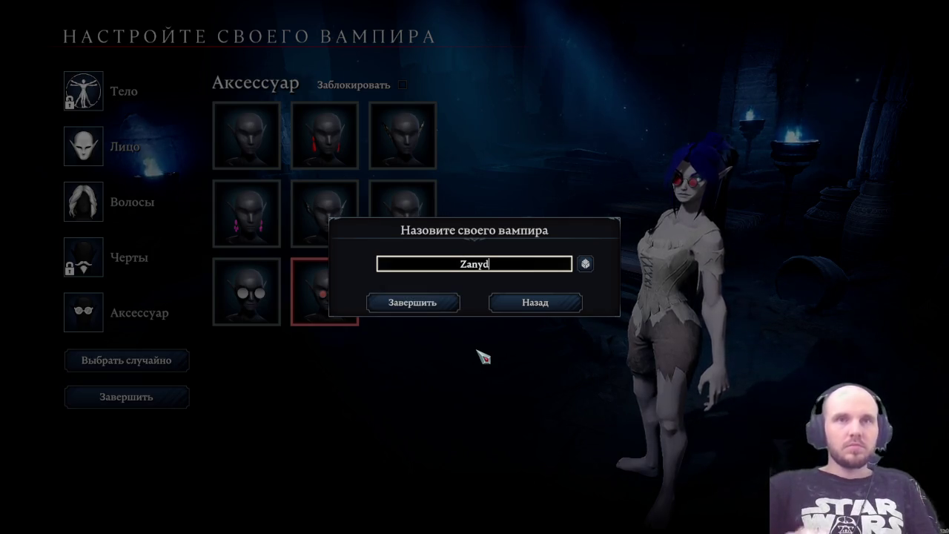
type("a09")
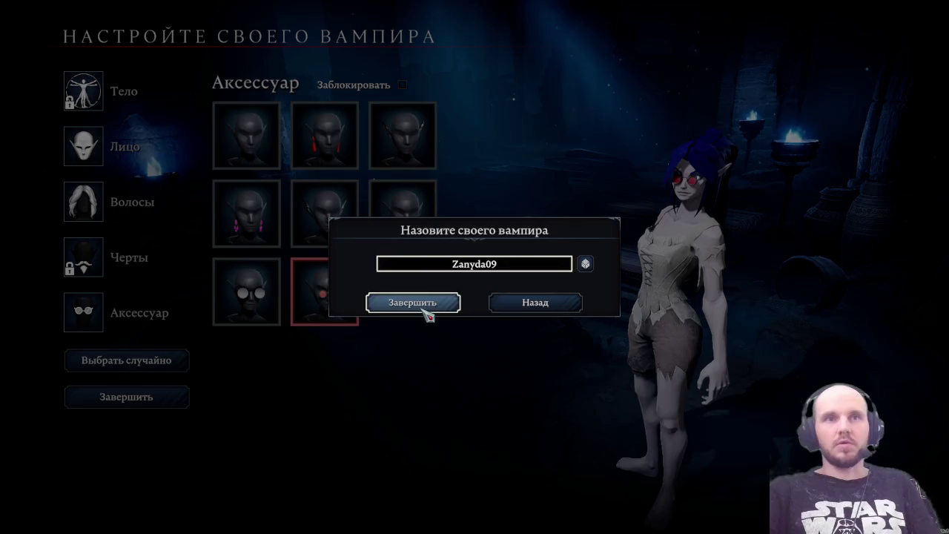
left_click(424, 303)
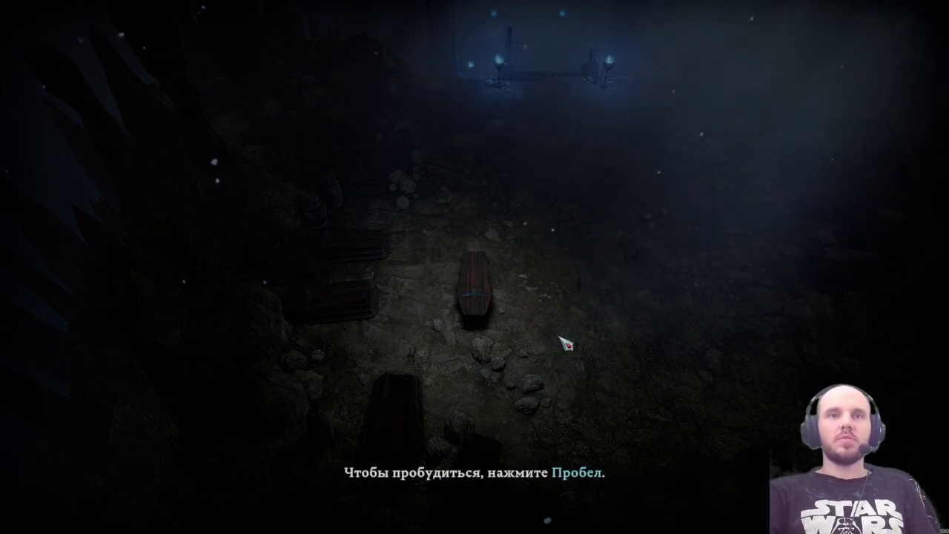
- Awaken the vampire so she rises from the coffin in the crypt
key("space")
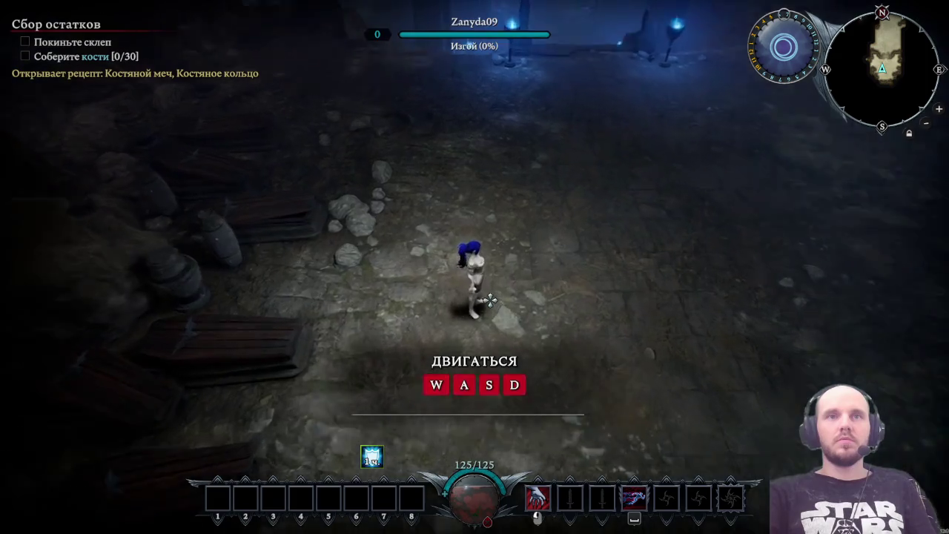
- Run through the torch-lit crypt, jump down the ledge, and dash toward the staircase
key("s")
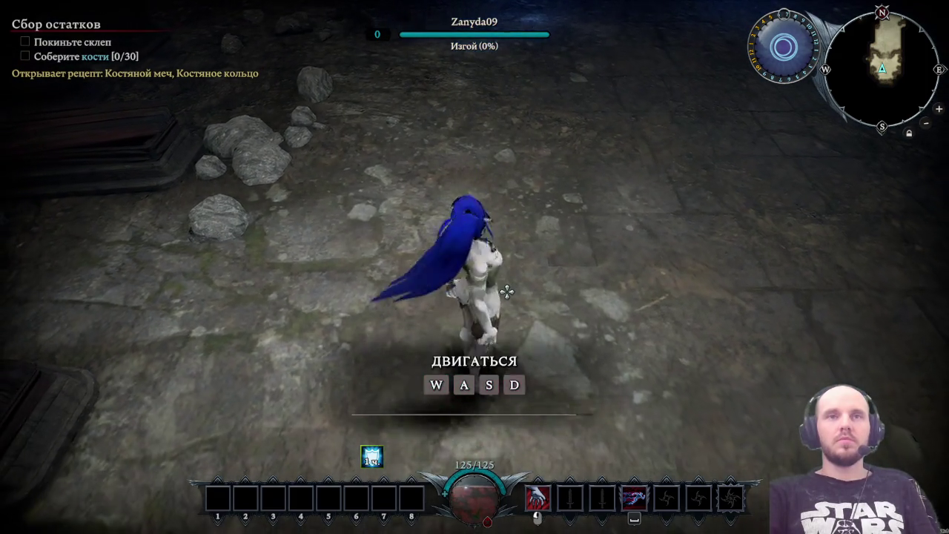
key("s")
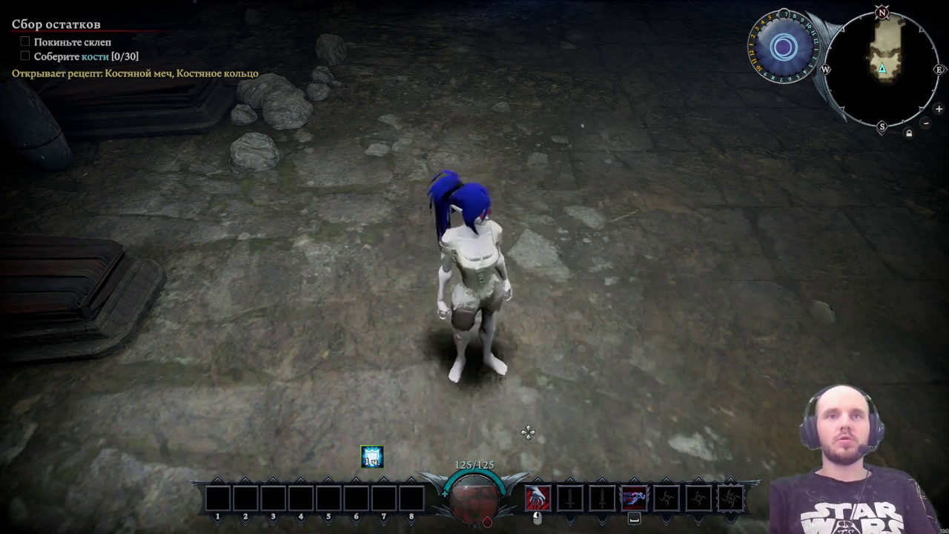
key("s")
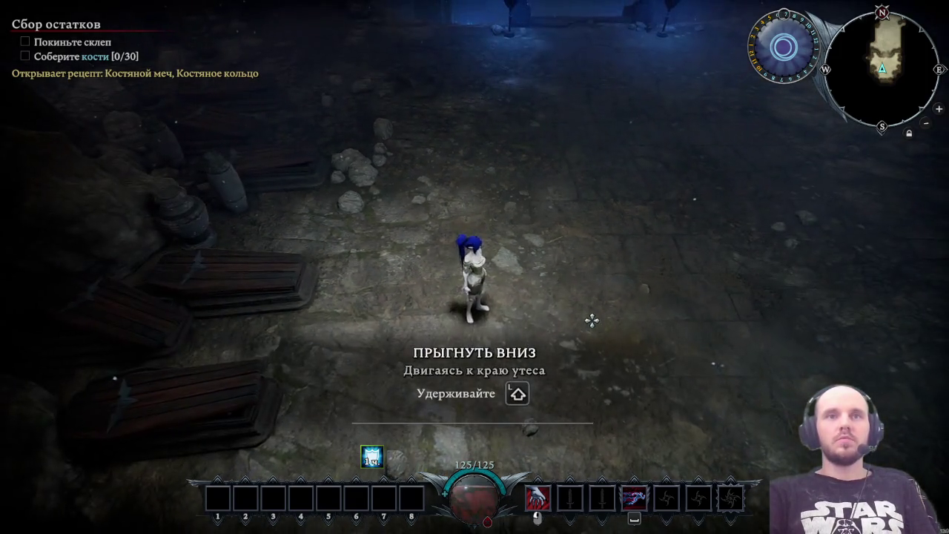
key("w")
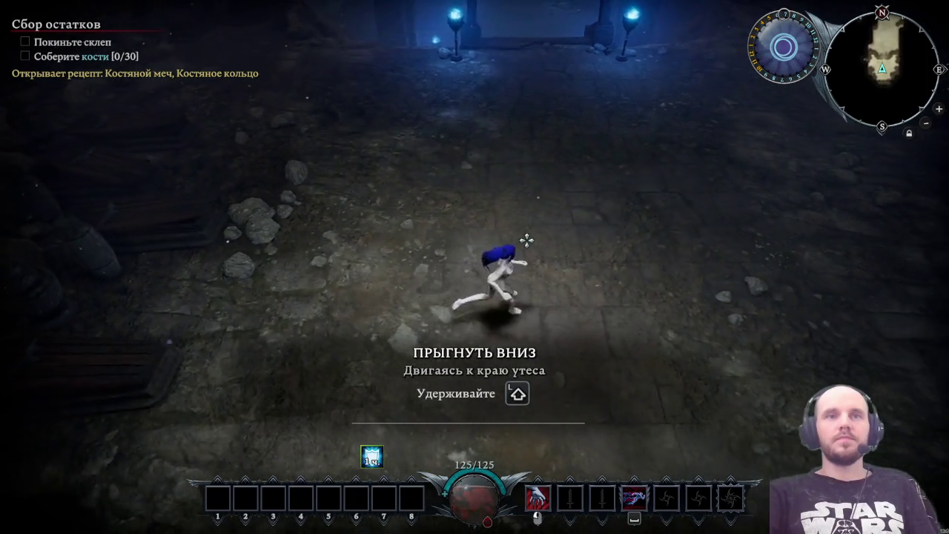
key("s")
key("w")
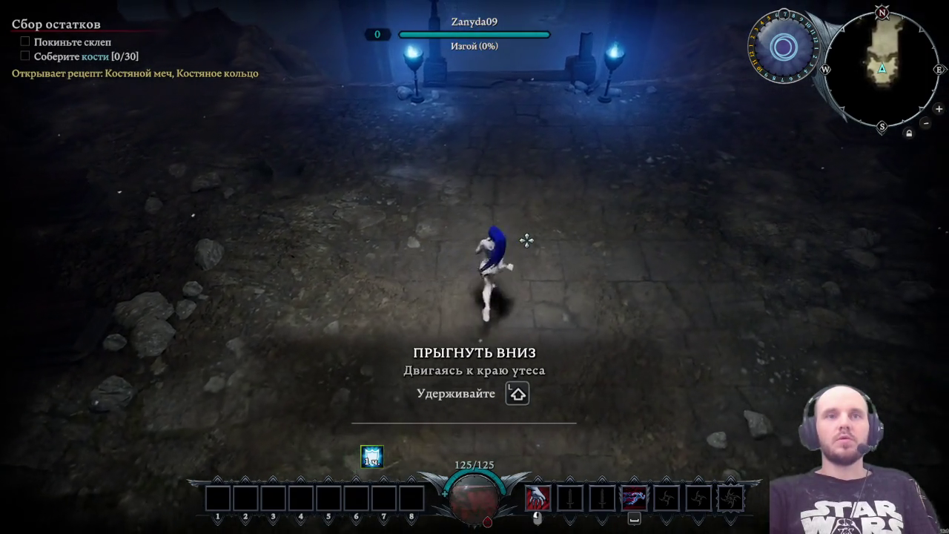
key("w")
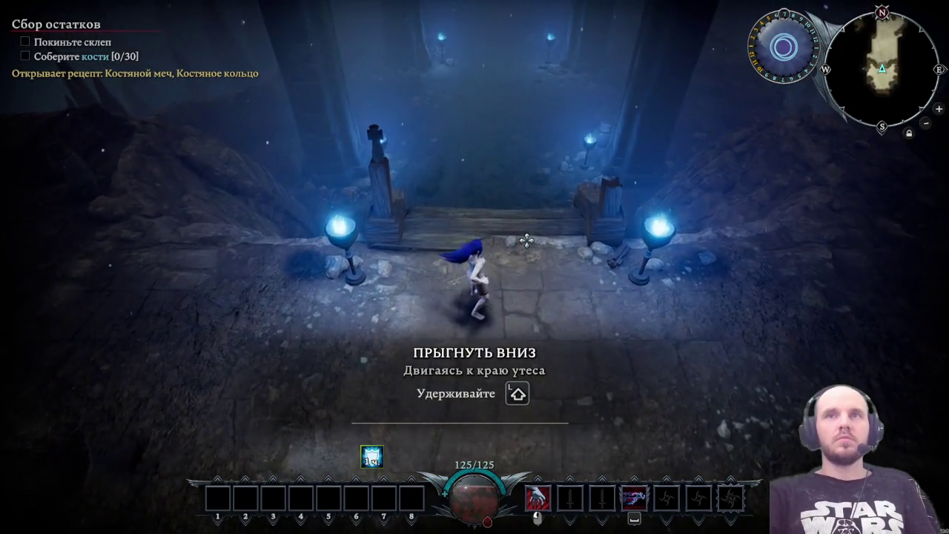
key("w")
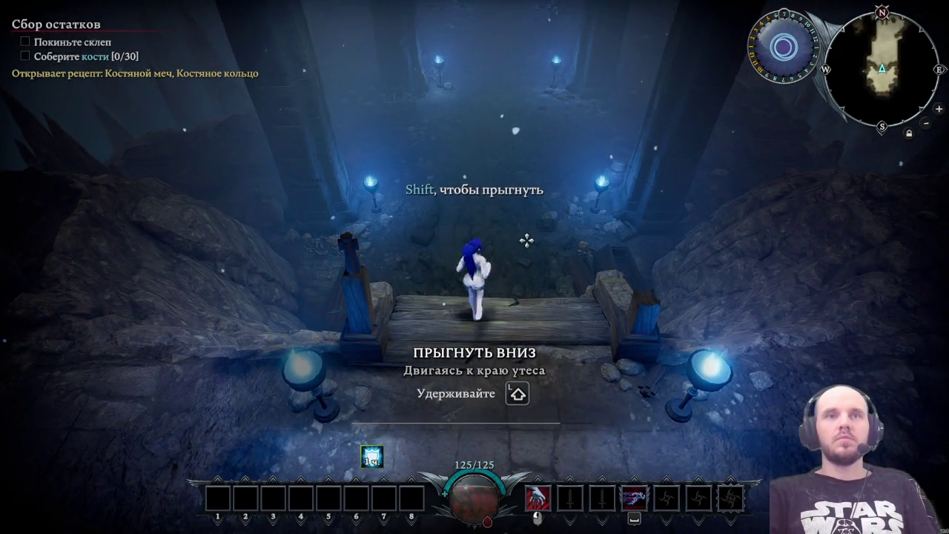
key("w")
key("shift")
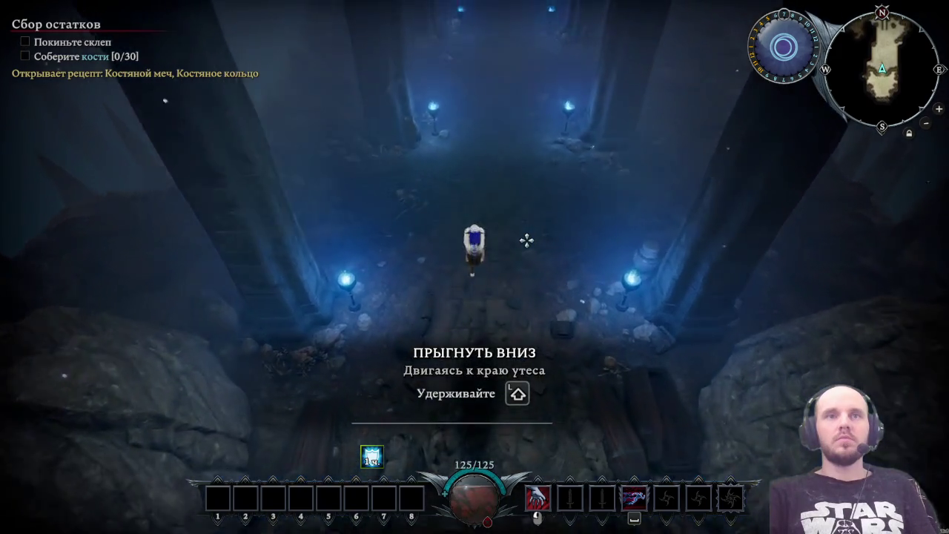
key("w")
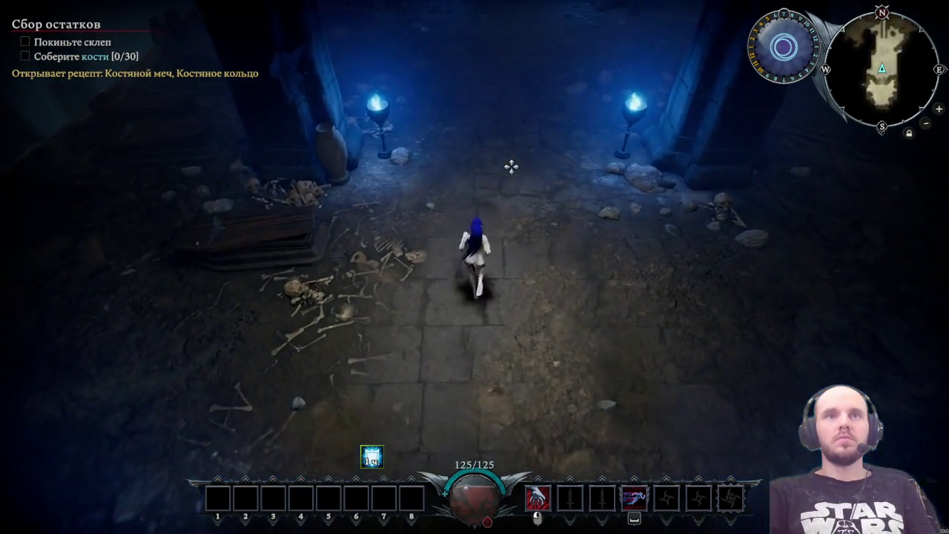
key("w")
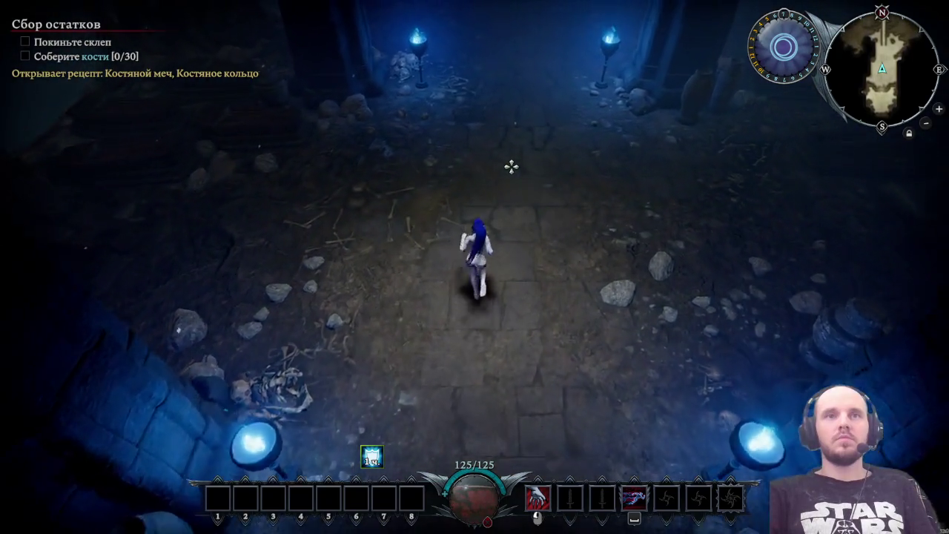
key("space")
key("w")
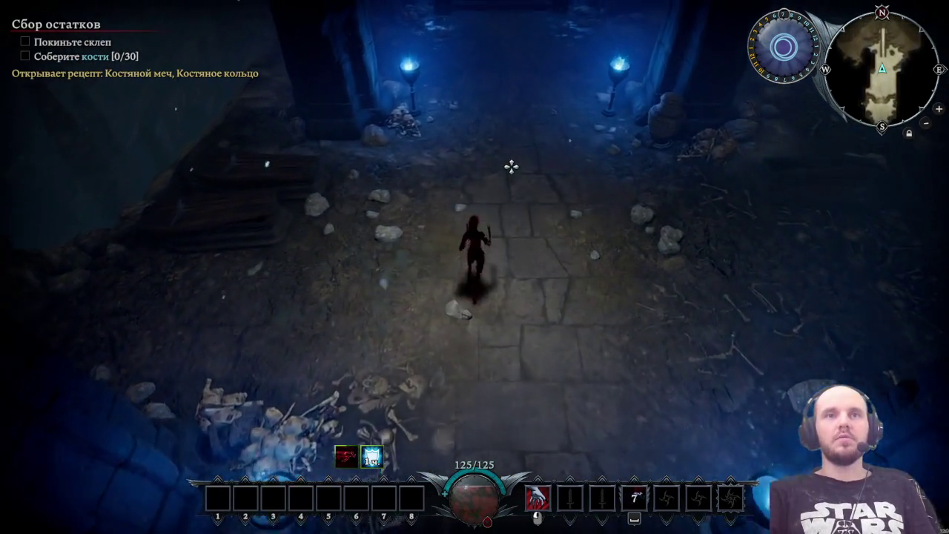
key("s")
key("w")
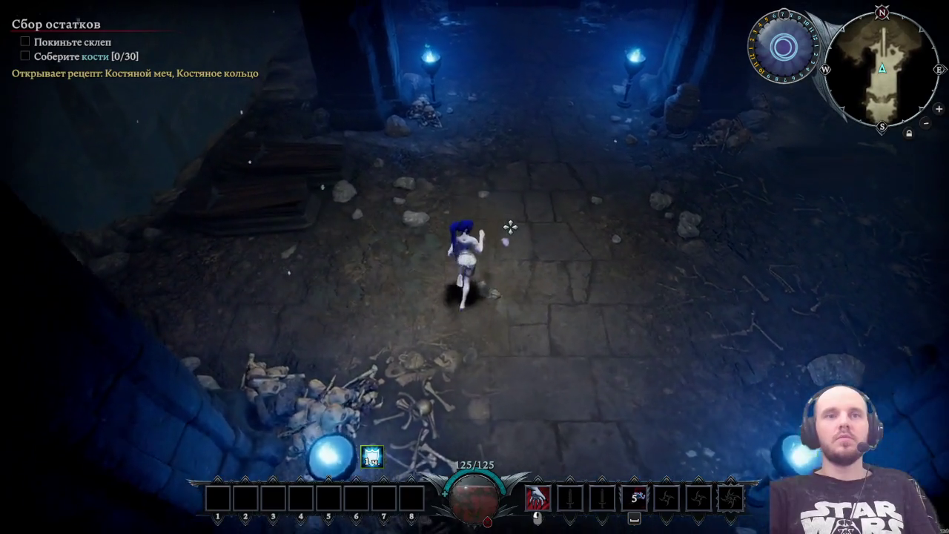
- Climb the long staircase to the crypt door and exit through it
key("w")
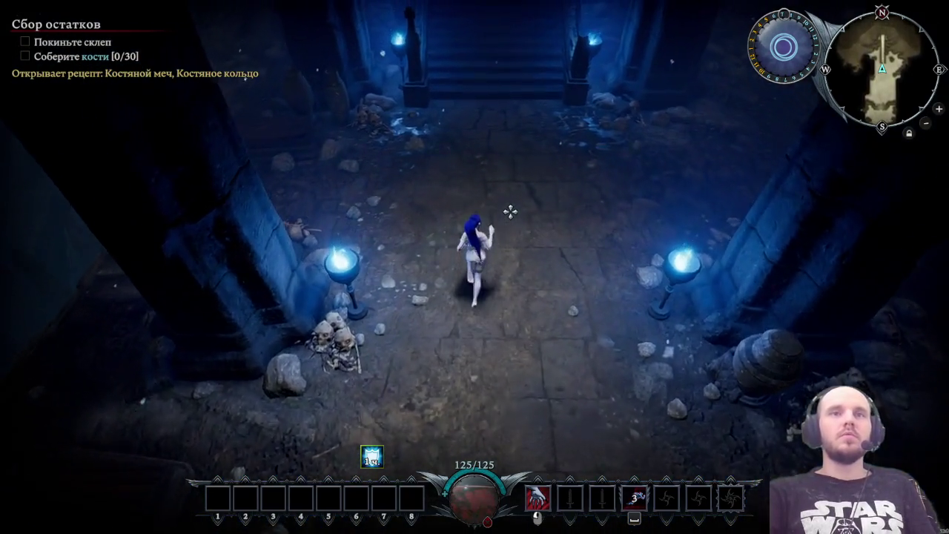
key("w")
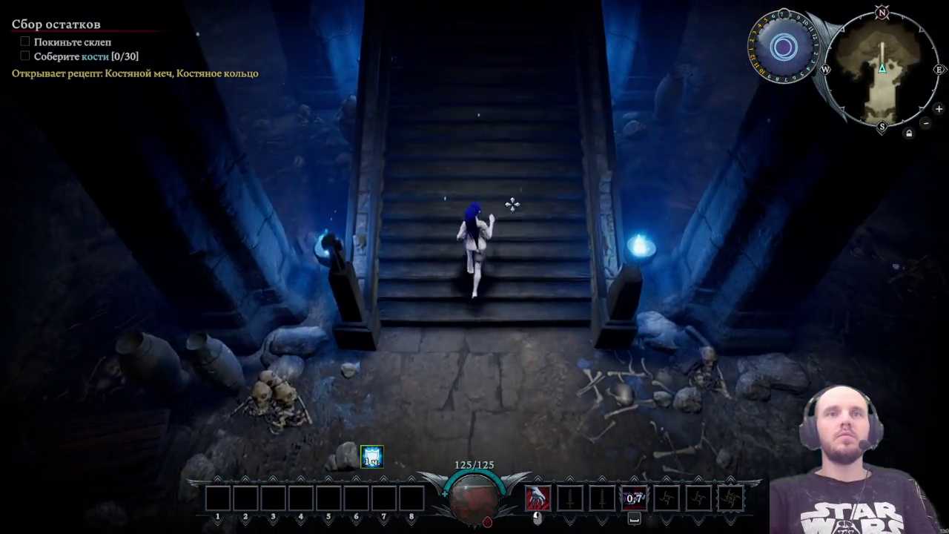
key("w")
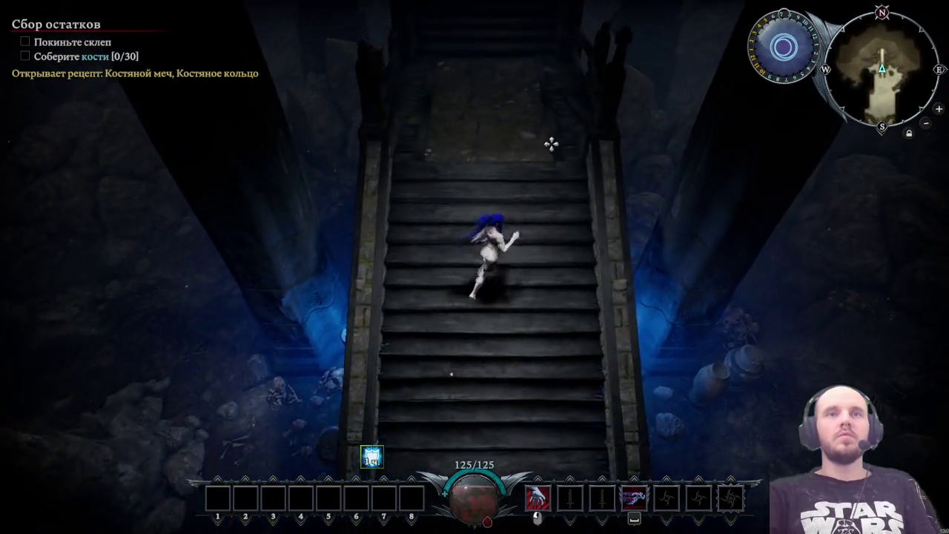
key("w")
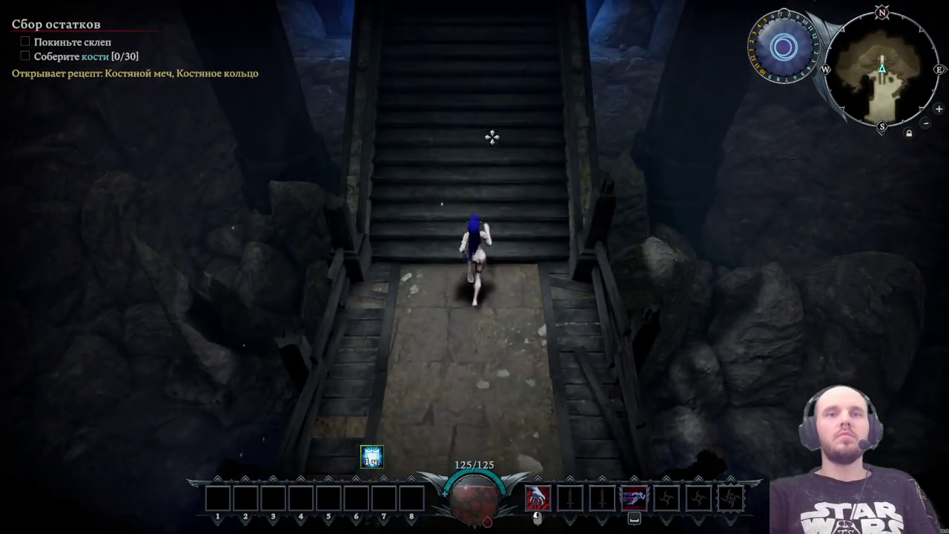
key("w")
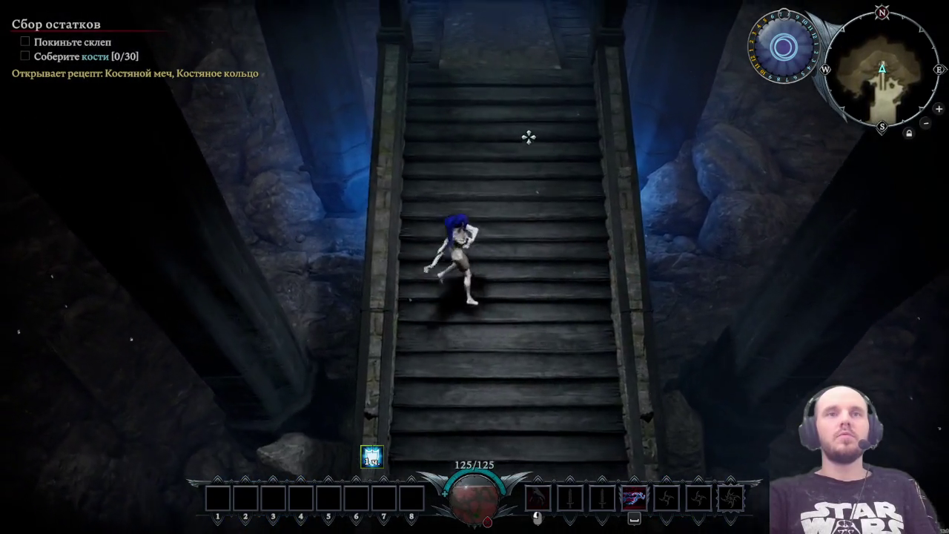
key("w")
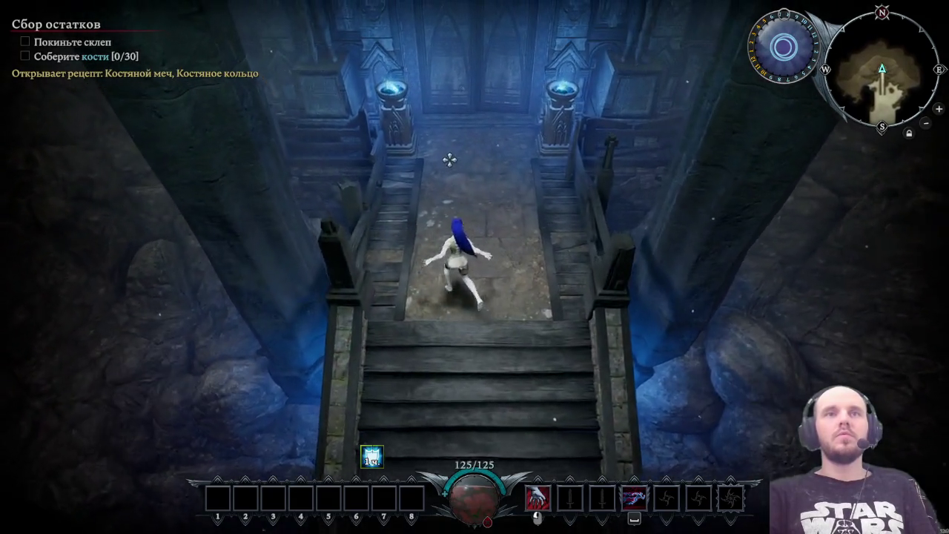
key("w")
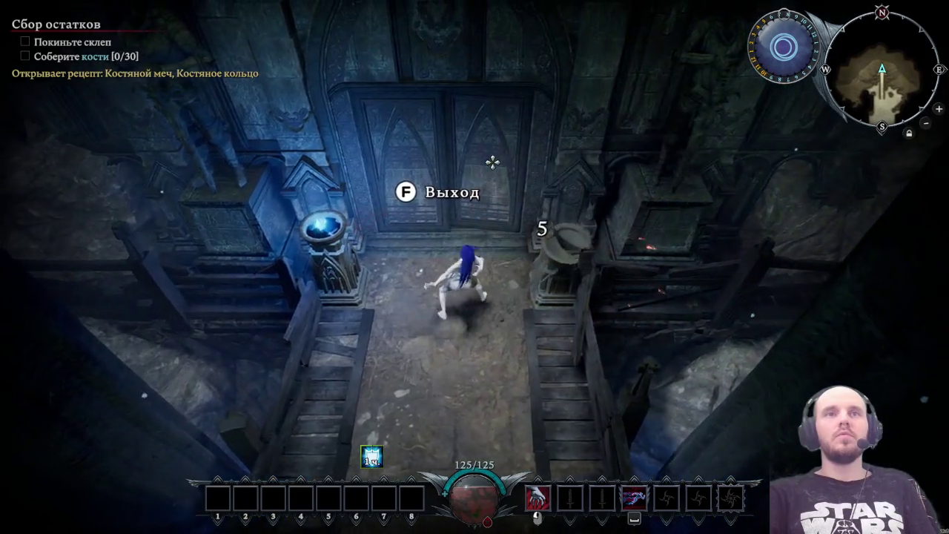
key("w")
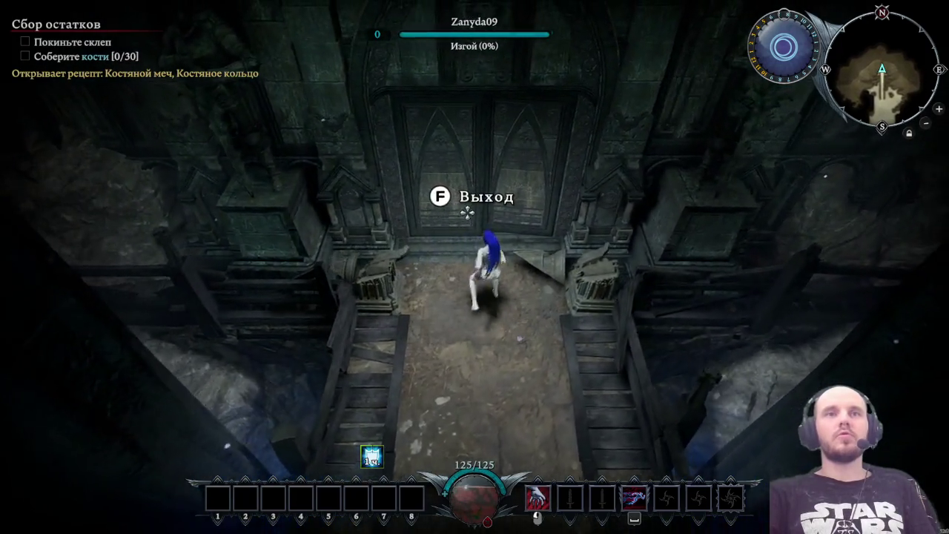
key("f")
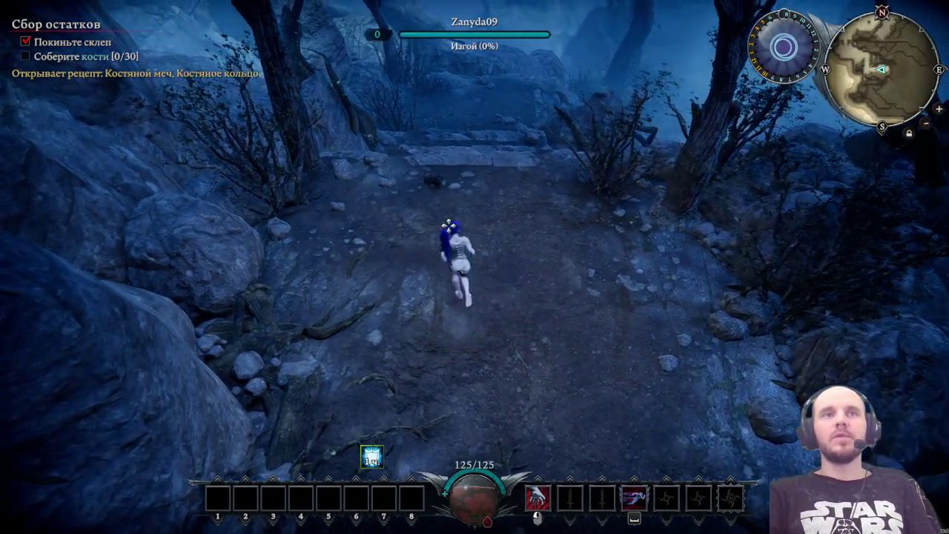
- Hack the bushes beside the path to collect plant fibre
left_click(415, 222)
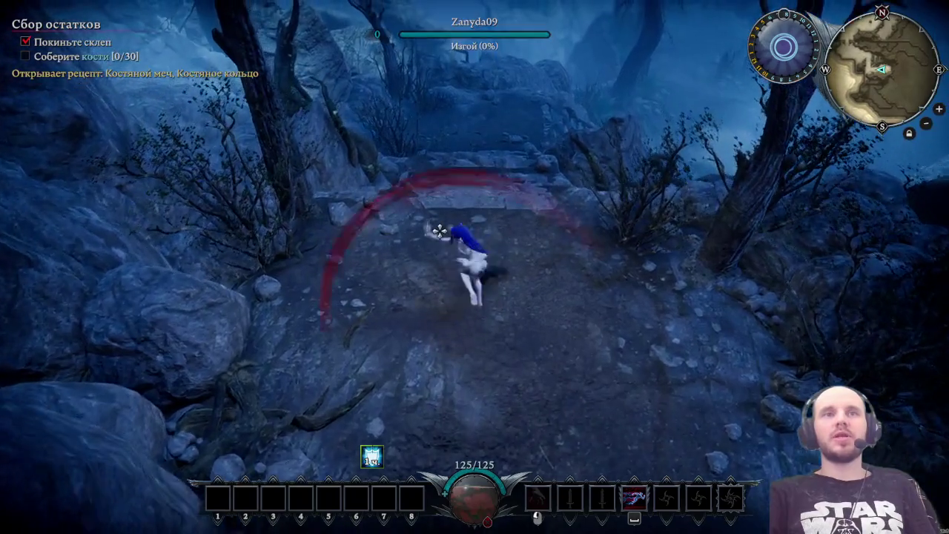
left_click(681, 297)
left_click(563, 259)
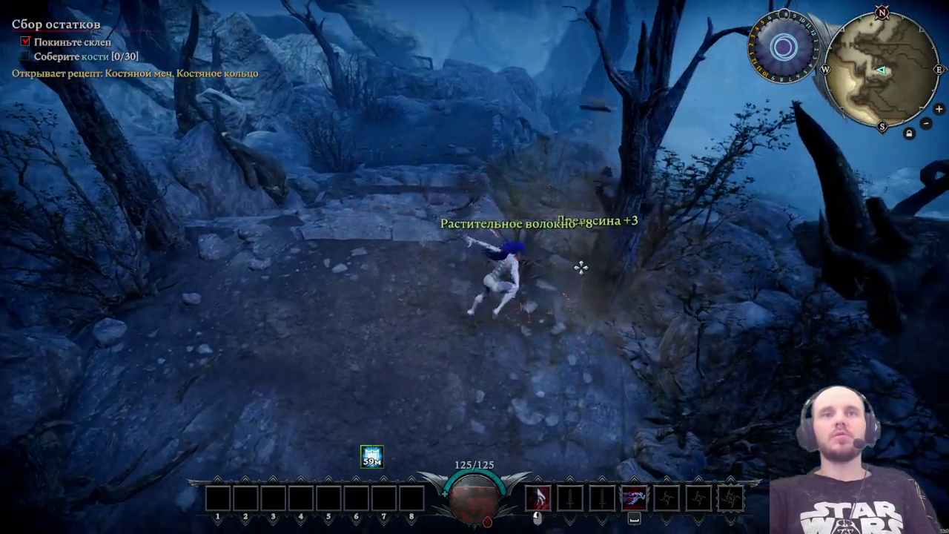
left_click(551, 222)
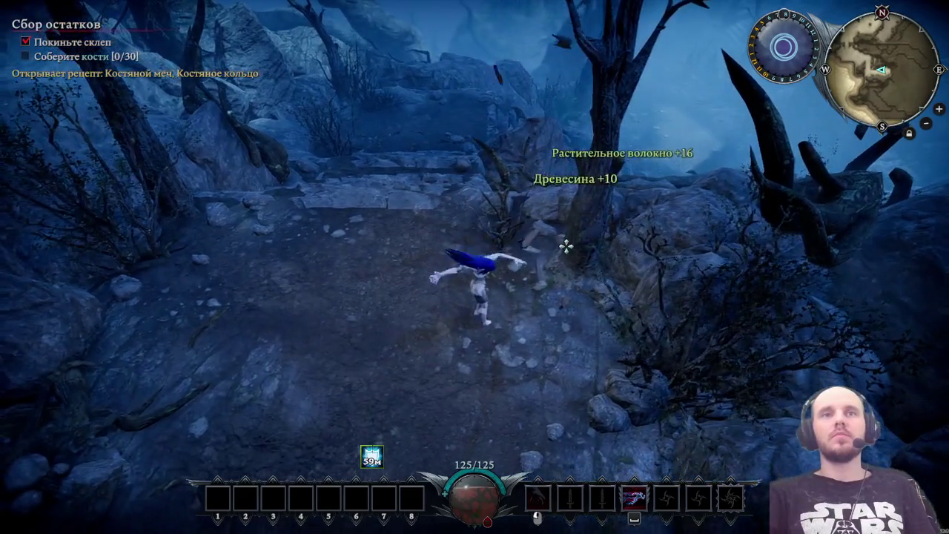
- Chop the dead tree for wood, then start on another nearby tree
left_click(566, 246)
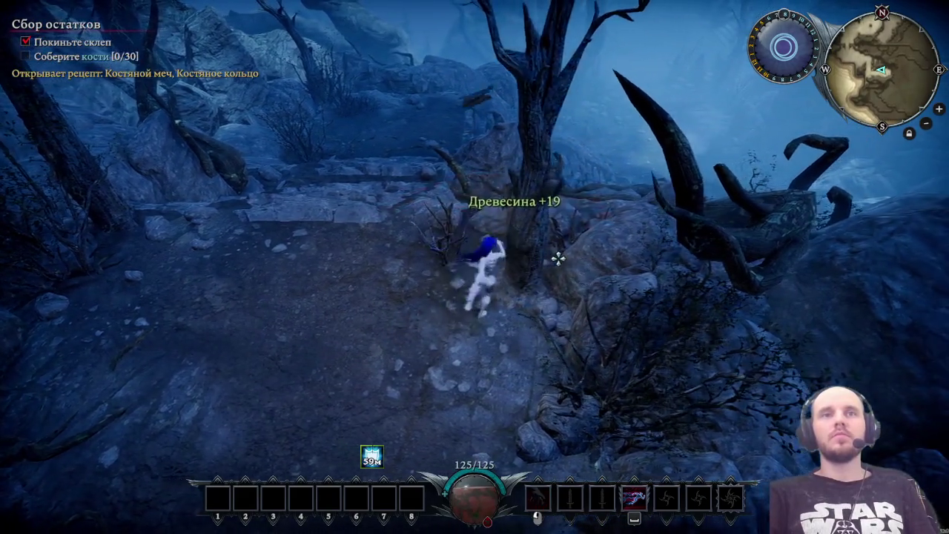
left_click(541, 243)
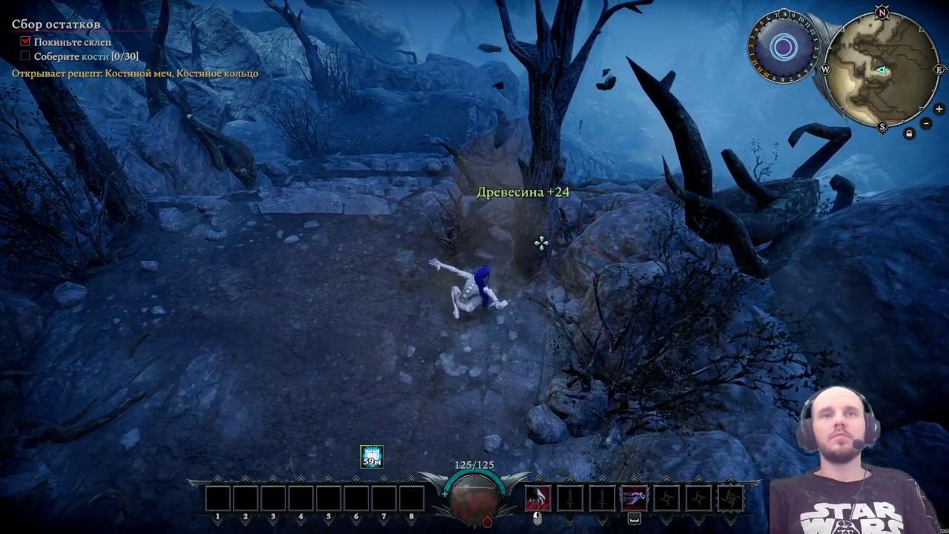
left_click(541, 243)
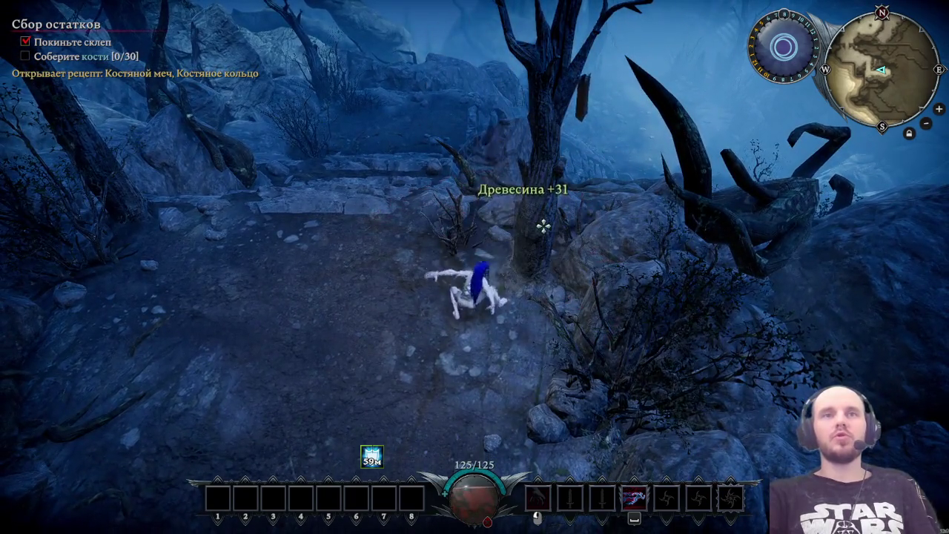
left_click(543, 239)
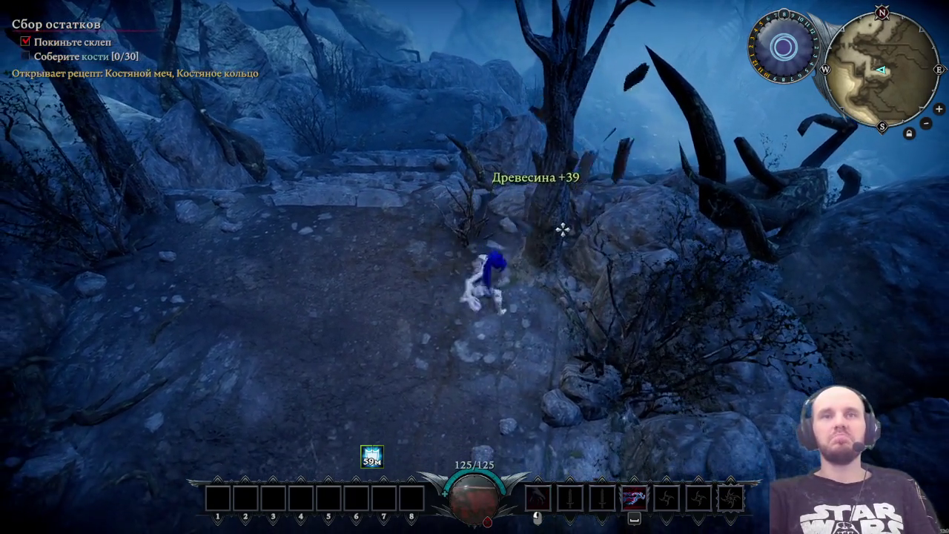
left_click(566, 245)
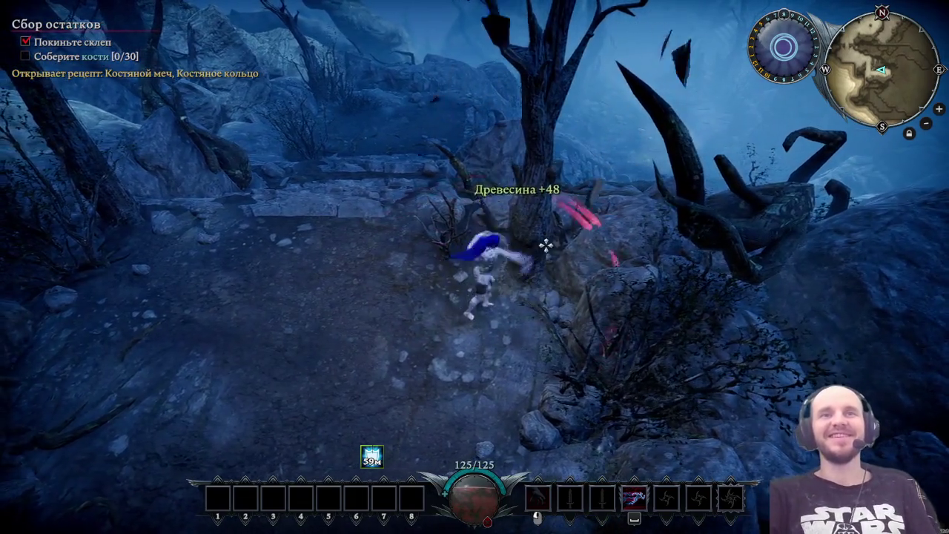
key("s")
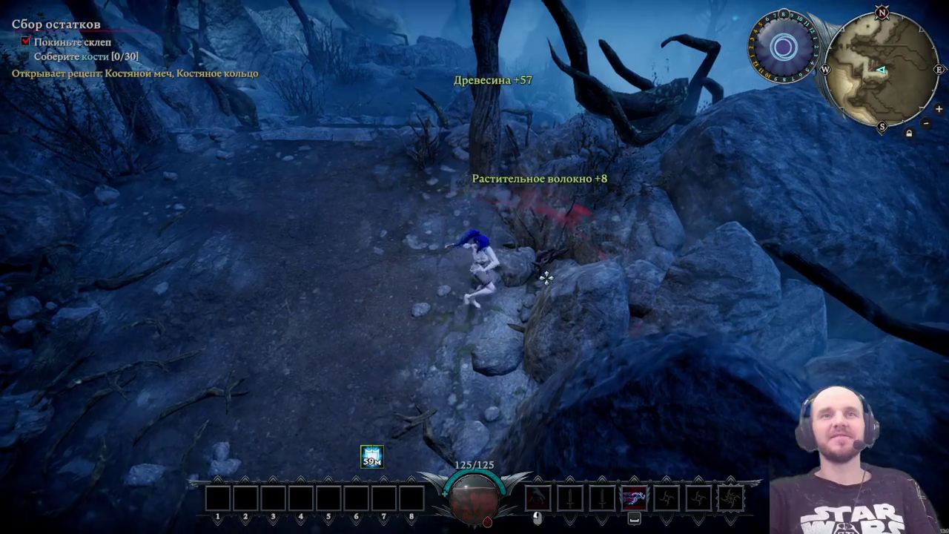
key("w")
left_click(401, 233)
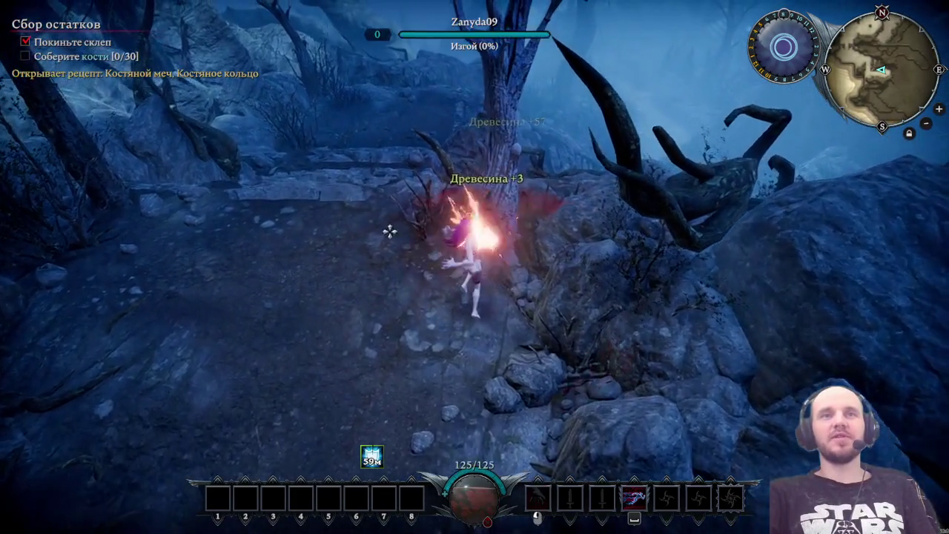
- Harvest the plants and bushes around the stone stairs for extra plant fibre
key("a")
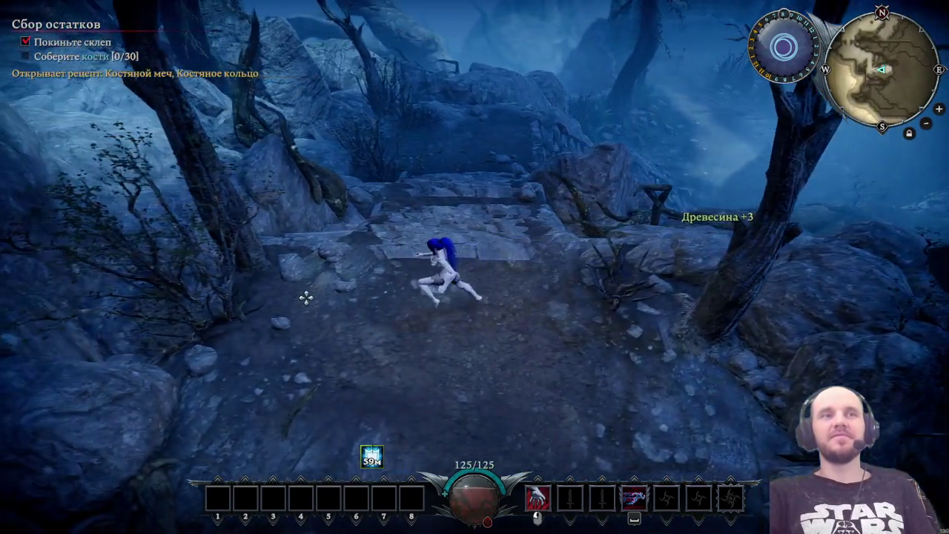
left_click(364, 272)
key("w")
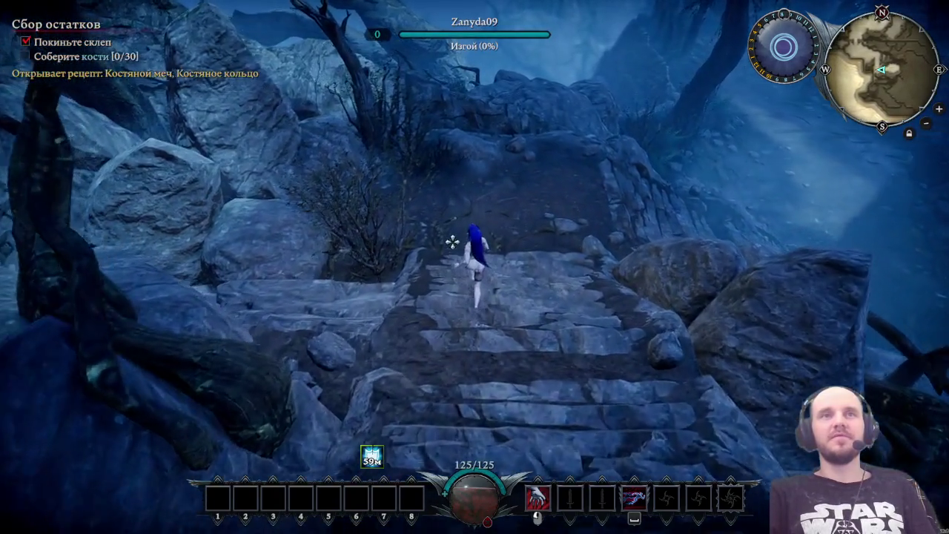
left_click(410, 306)
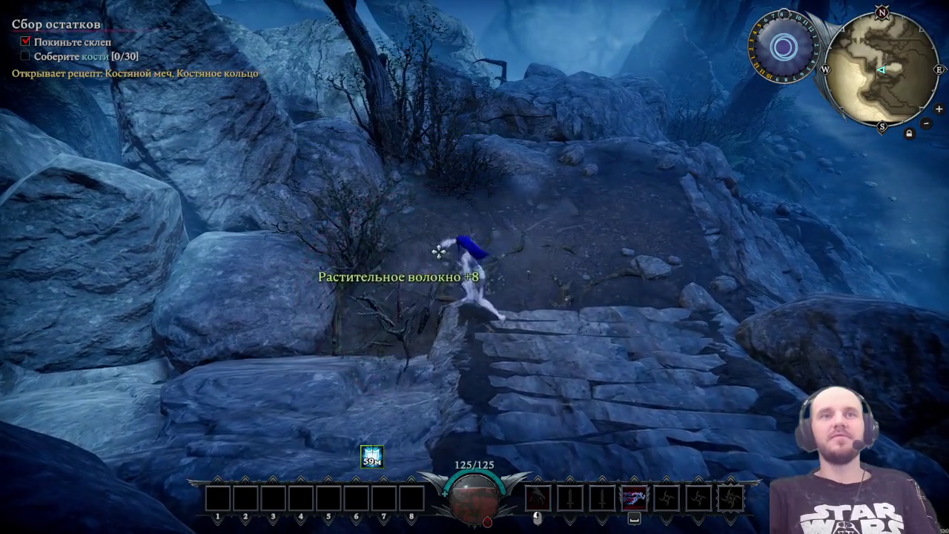
key("w")
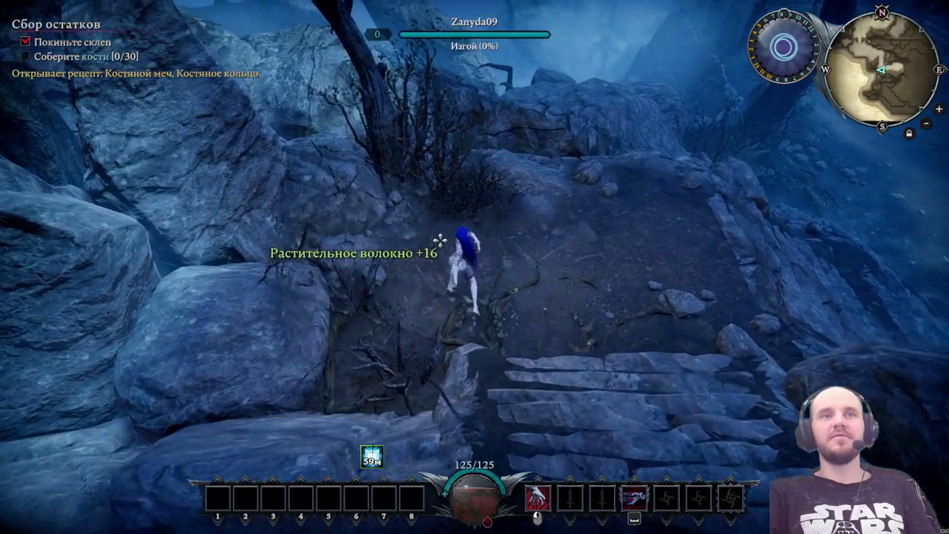
left_click(433, 222)
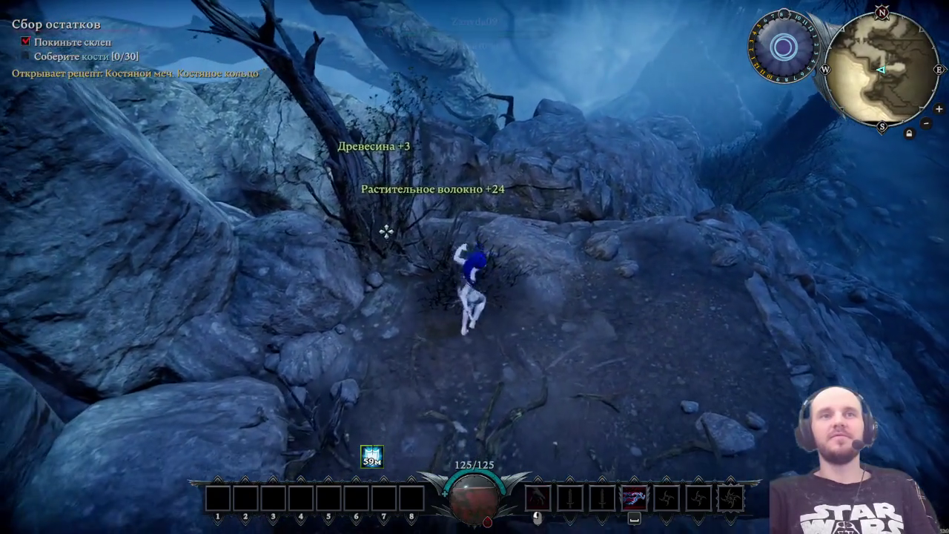
left_click(404, 229)
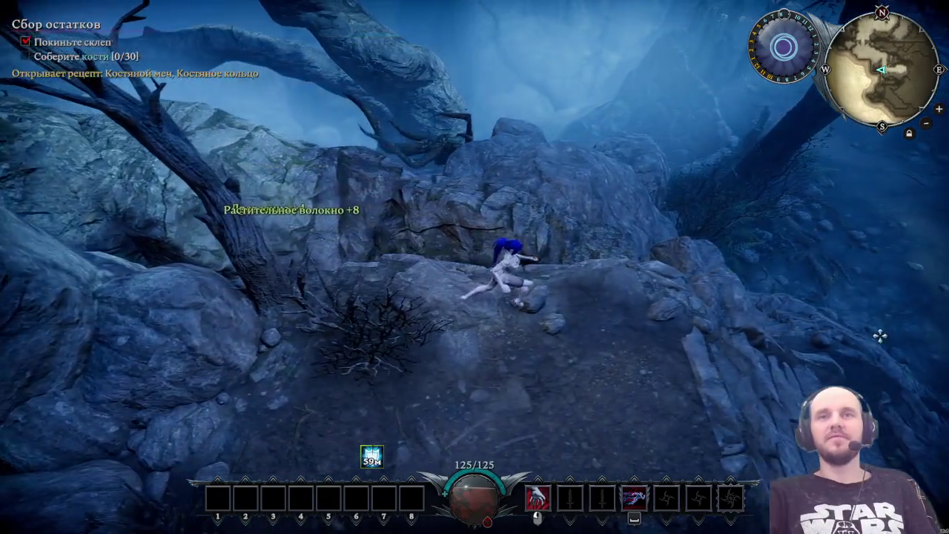
key("s")
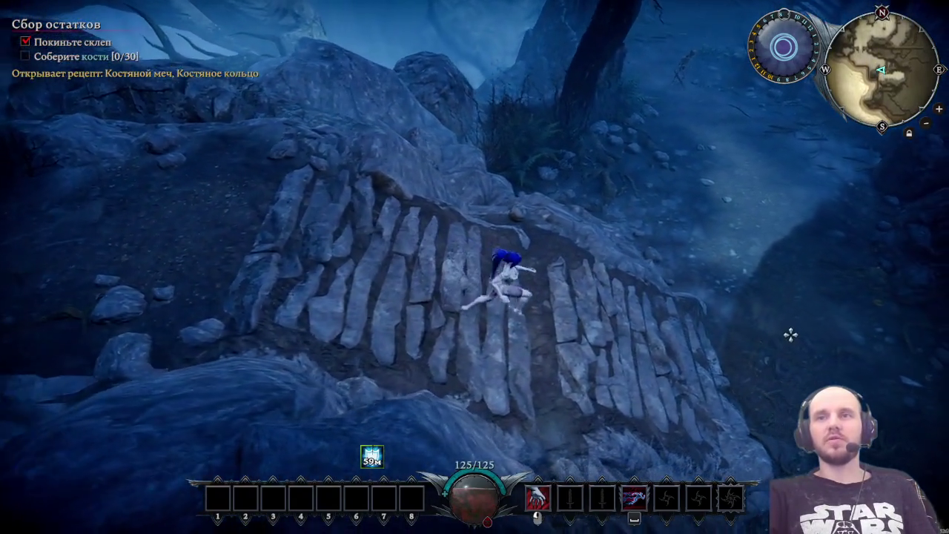
key("d")
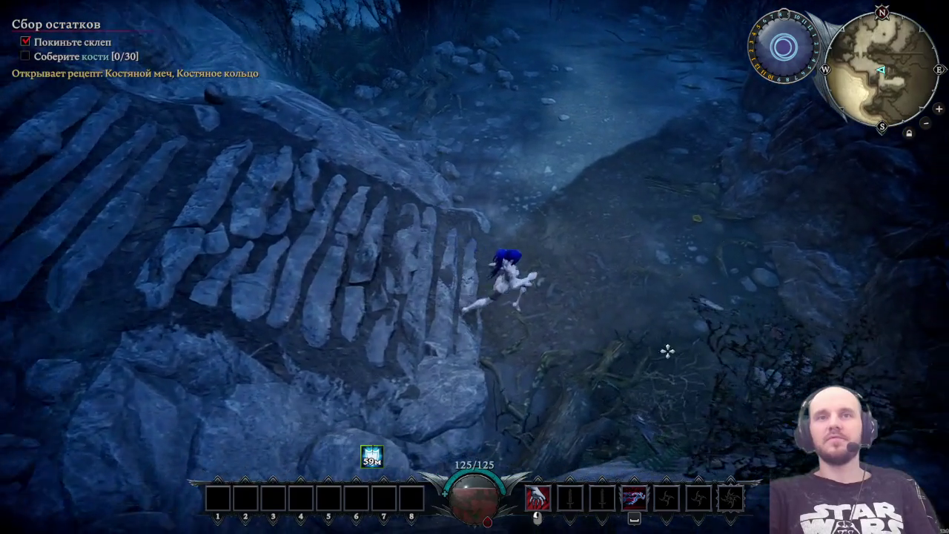
left_click(544, 361)
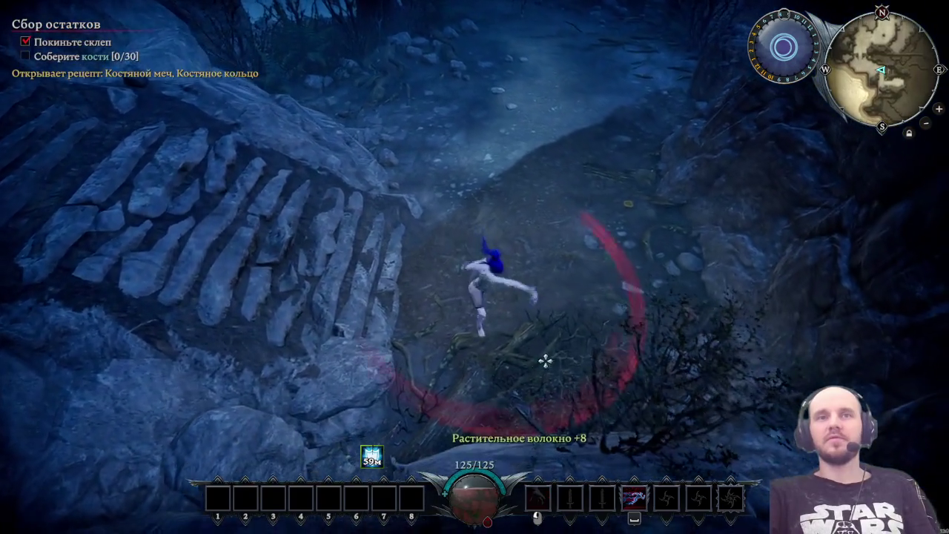
- Run up the path, attack the skeleton, and dodge away from it
key("w")
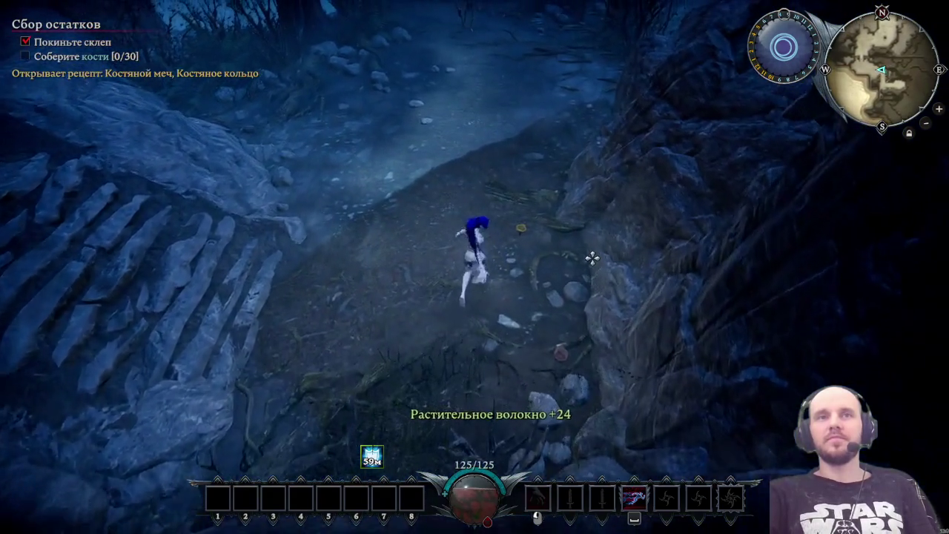
key("d")
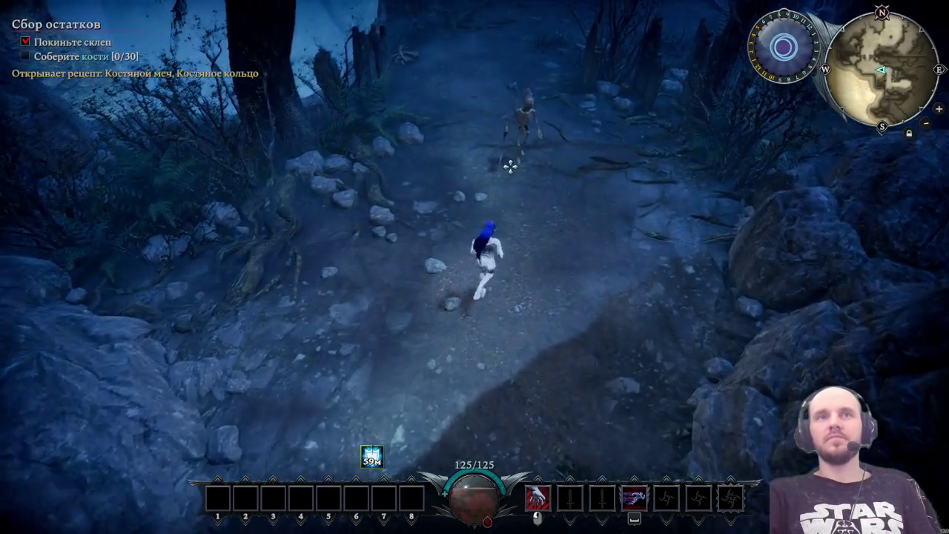
left_click(510, 167)
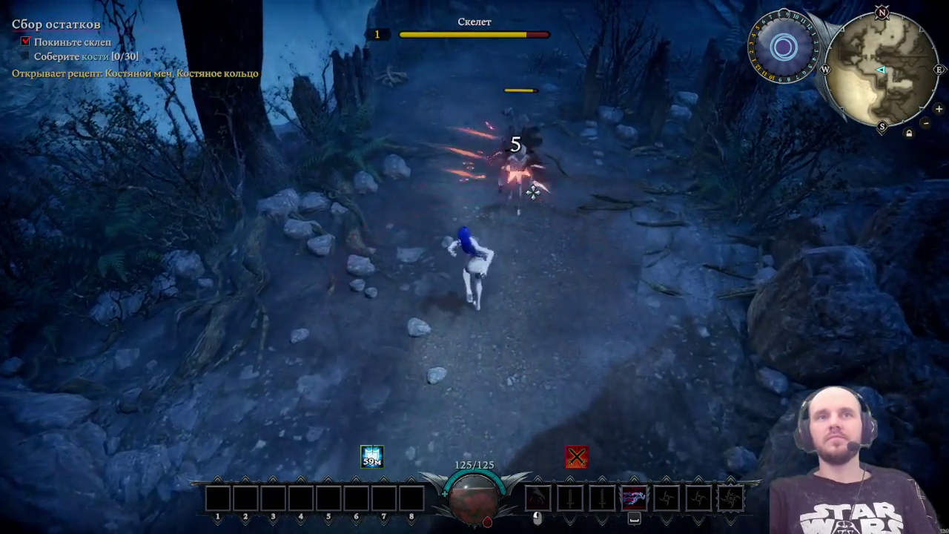
key("space")
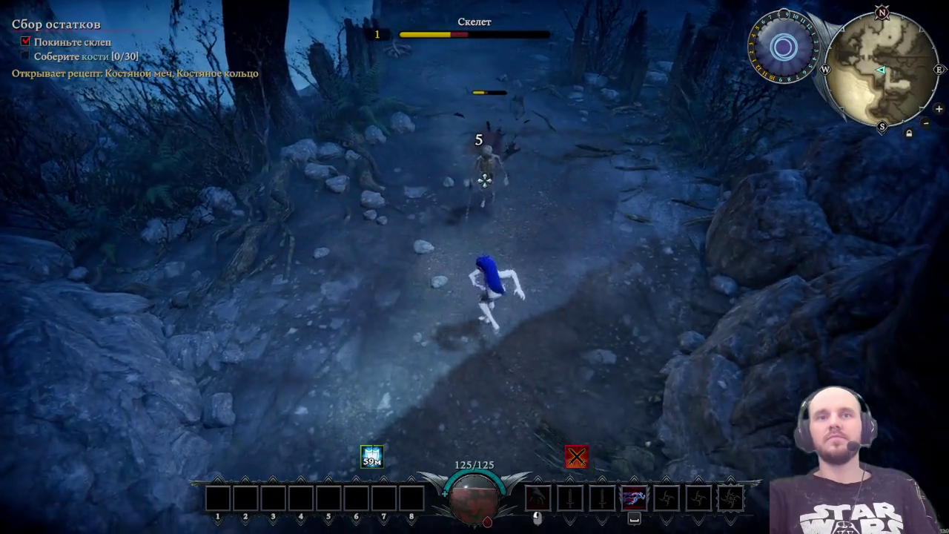